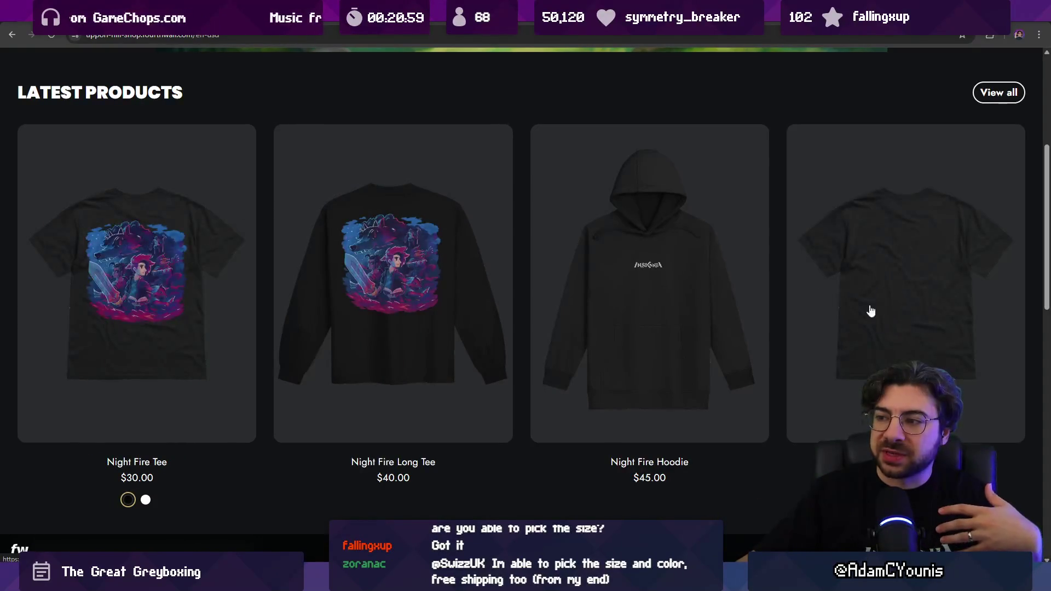
Bring up the Figma task board and zoom to the Merch card
scroll(338, 389, down, 5)
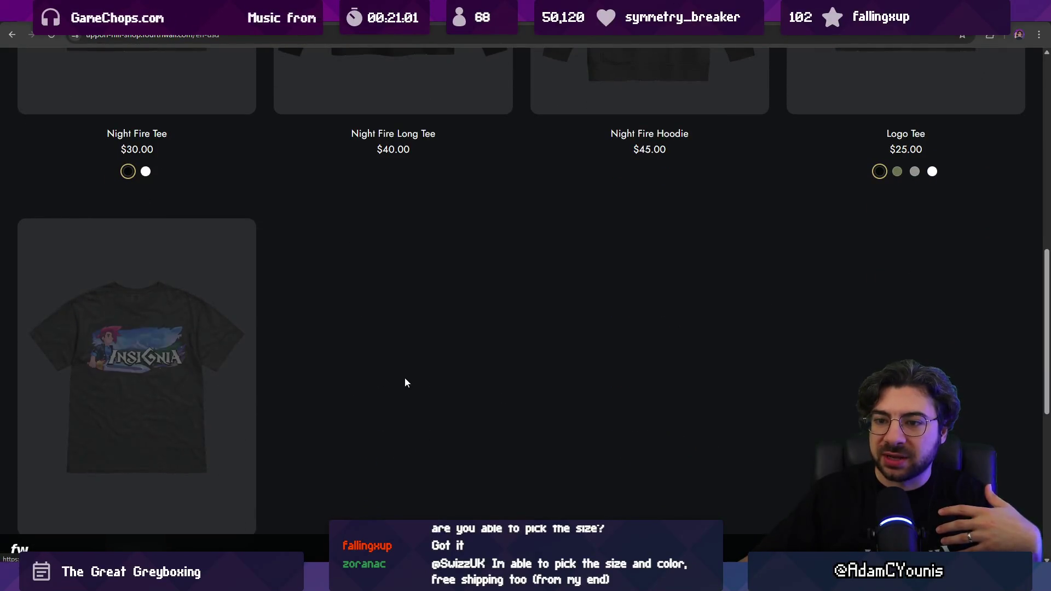
scroll(503, 383, up, 5)
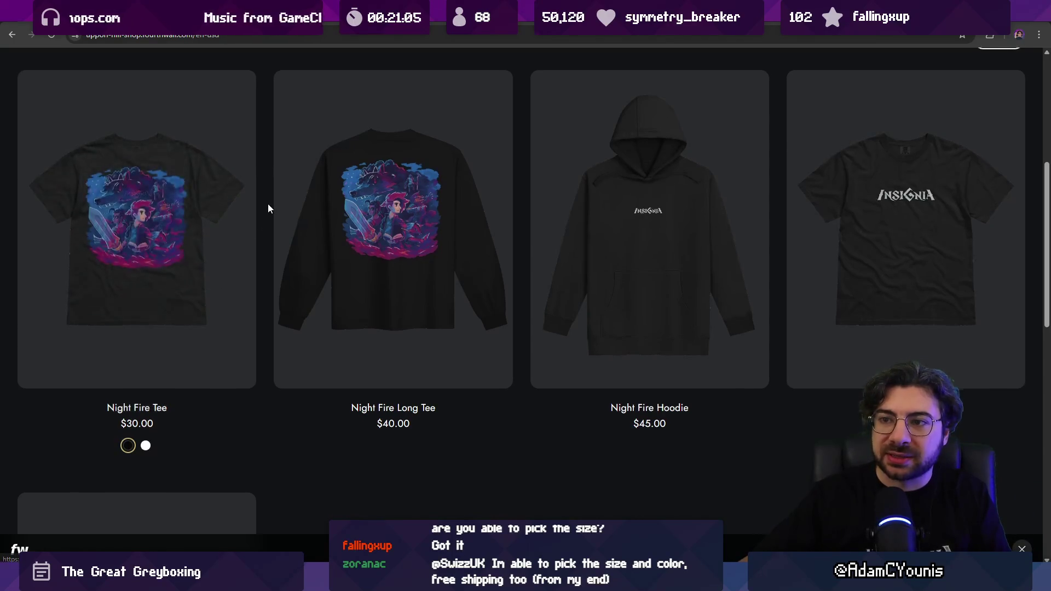
scroll(268, 206, up, 4)
scroll(266, 212, down, 2)
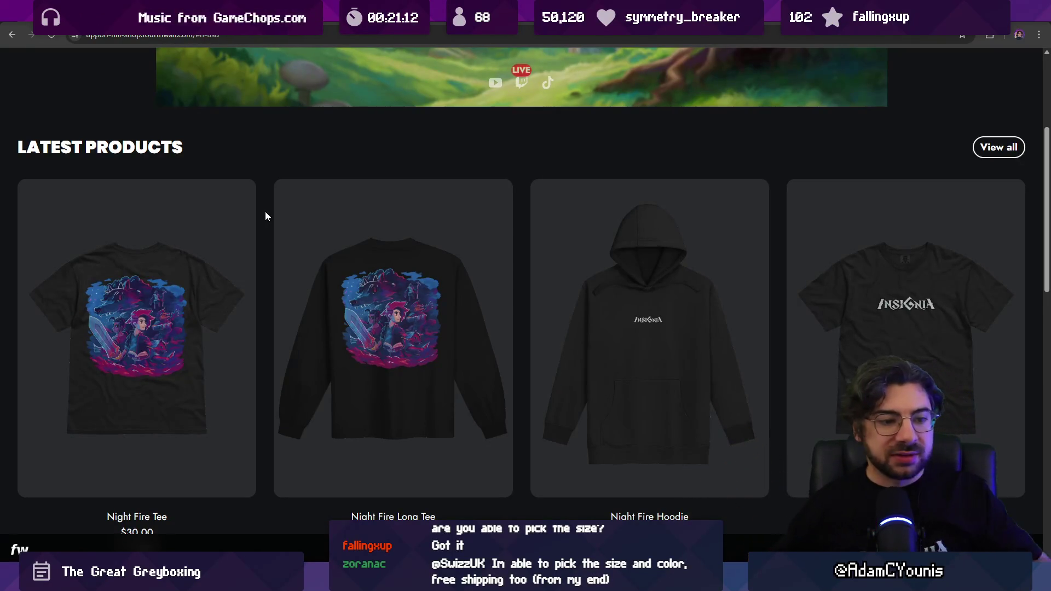
scroll(520, 158, down, 2)
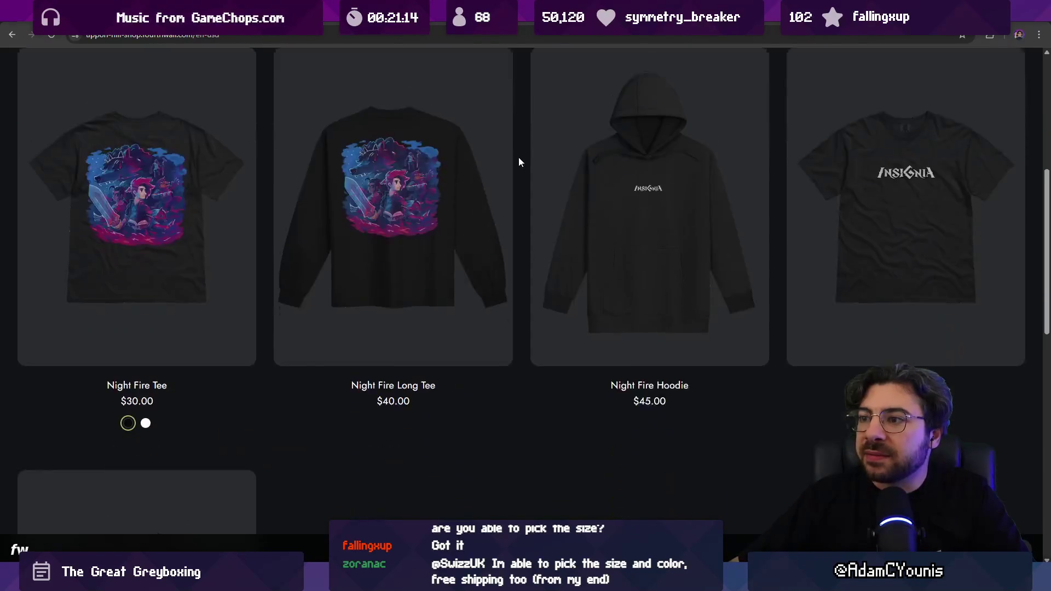
scroll(518, 160, up, 1)
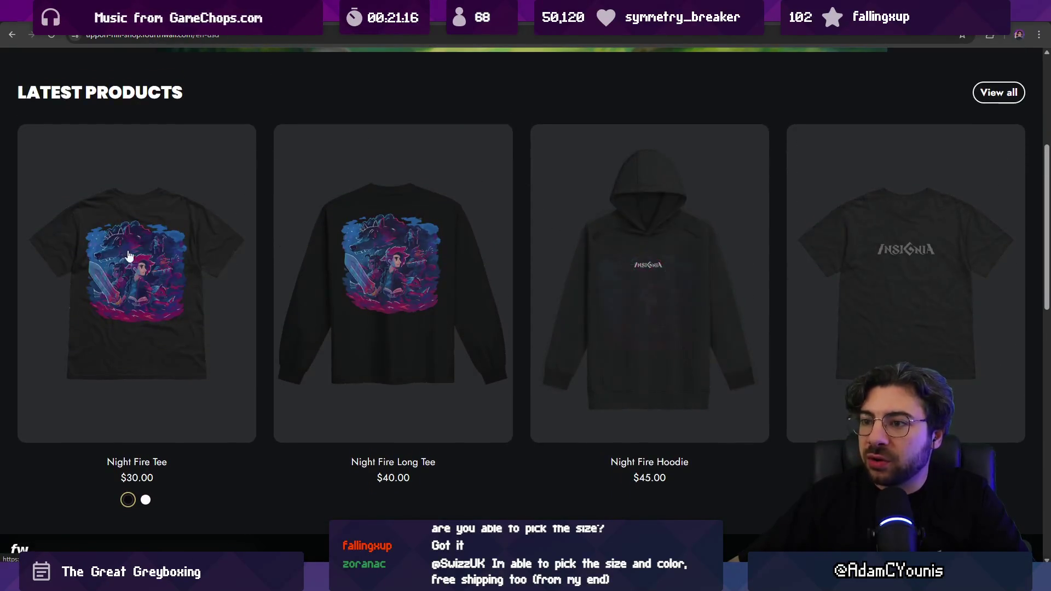
scroll(110, 436, down, 5)
scroll(443, 391, up, 8)
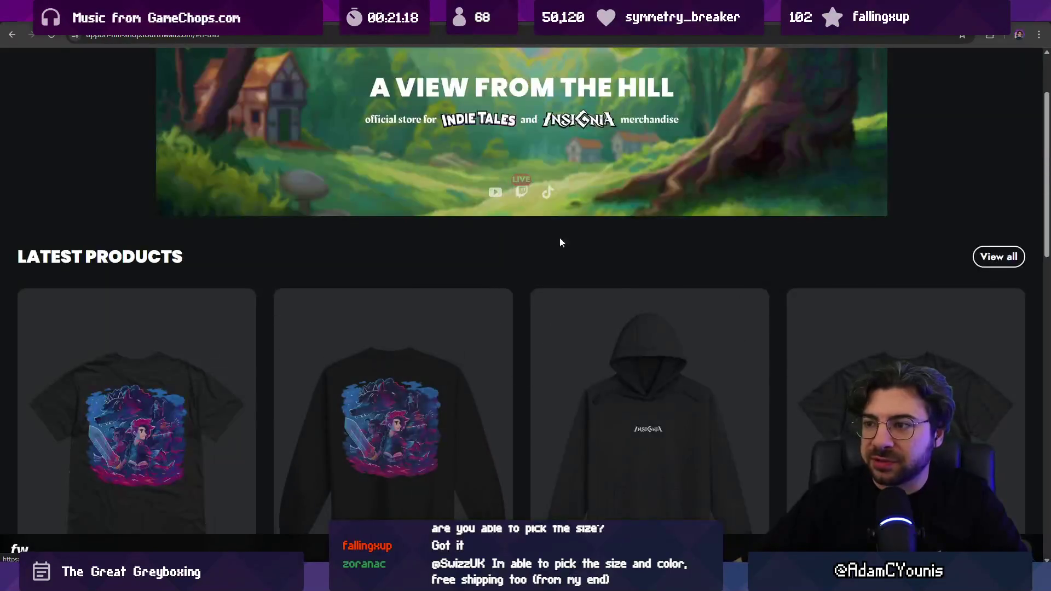
scroll(549, 242, down, 2)
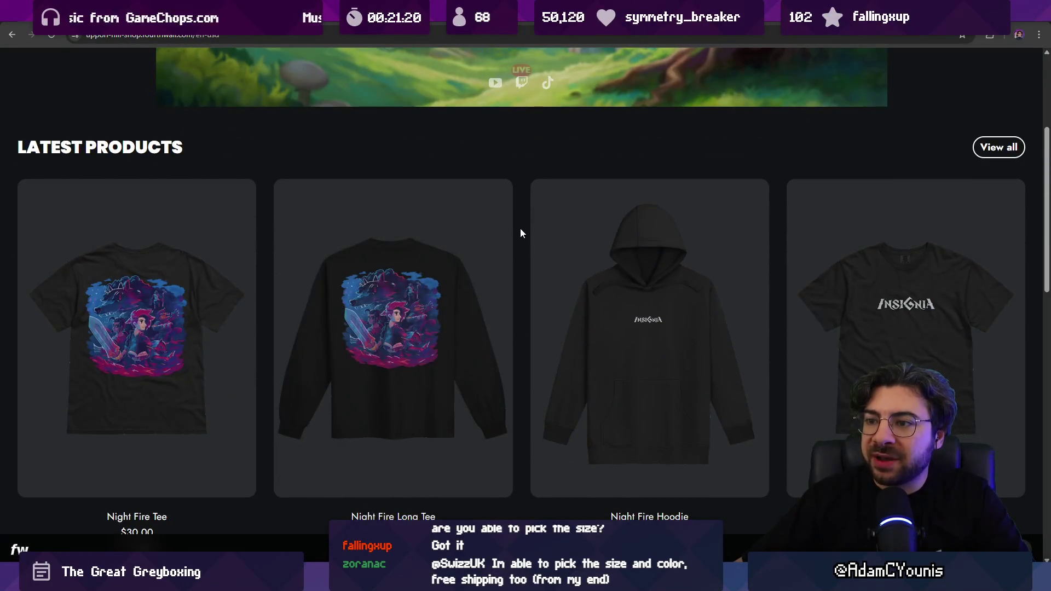
scroll(521, 229, down, 2)
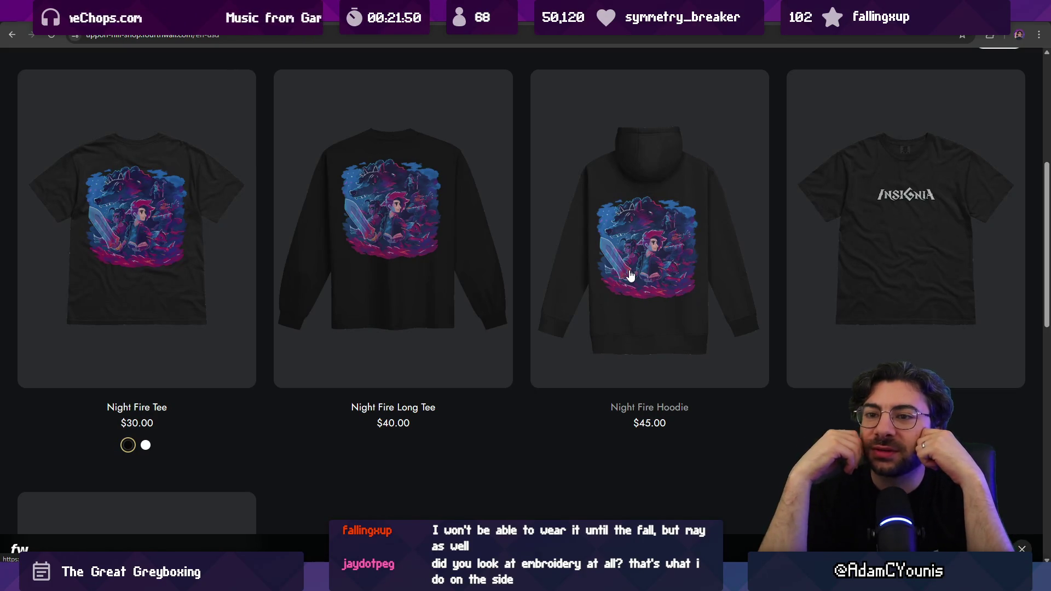
scroll(422, 227, down, 2)
scroll(347, 213, up, 2)
scroll(348, 212, up, 1)
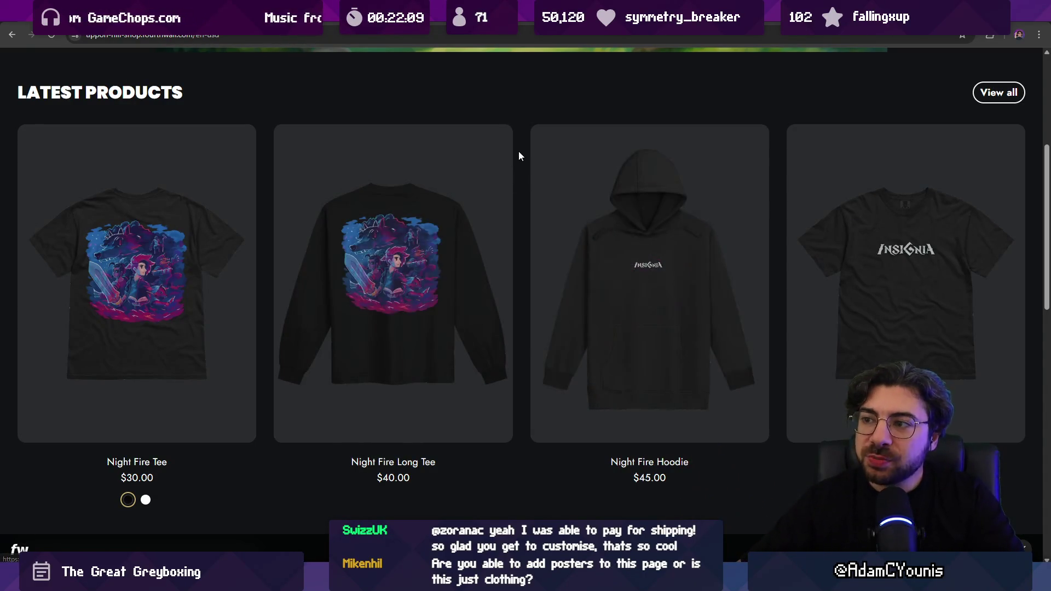
scroll(520, 155, up, 5)
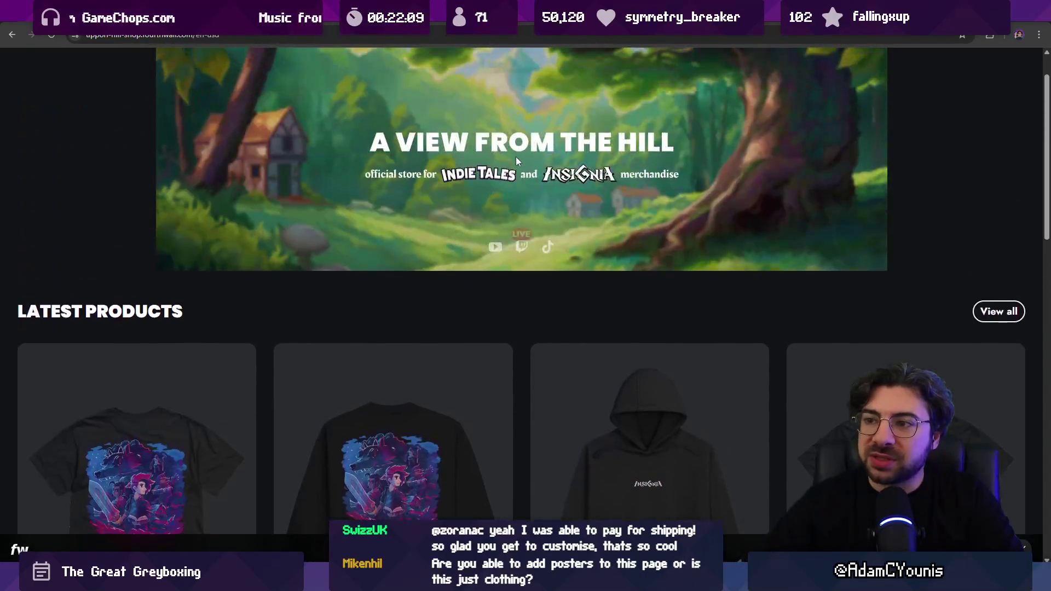
scroll(526, 223, down, 10)
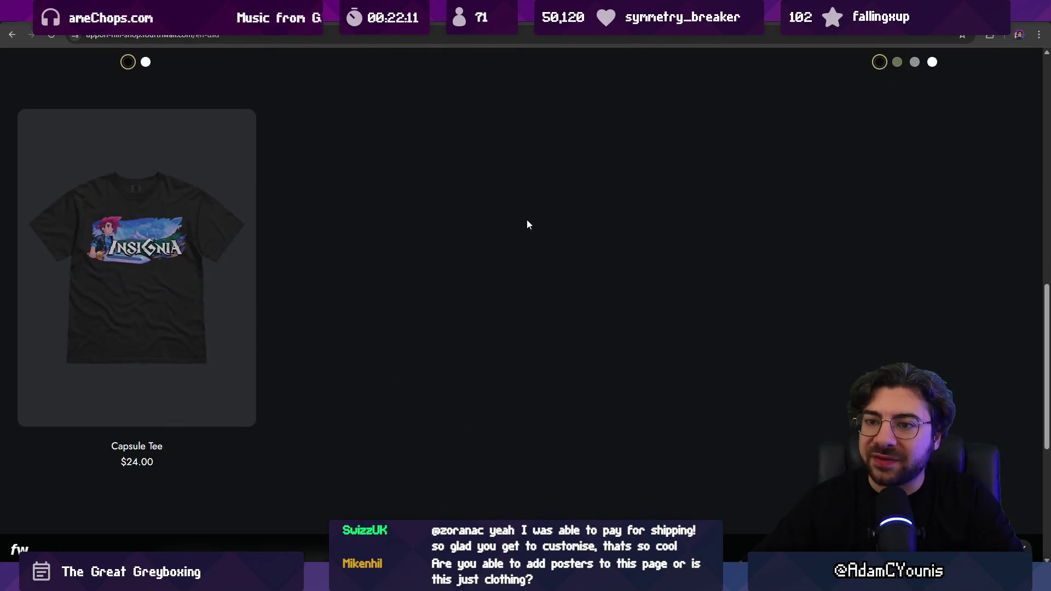
scroll(528, 224, up, 10)
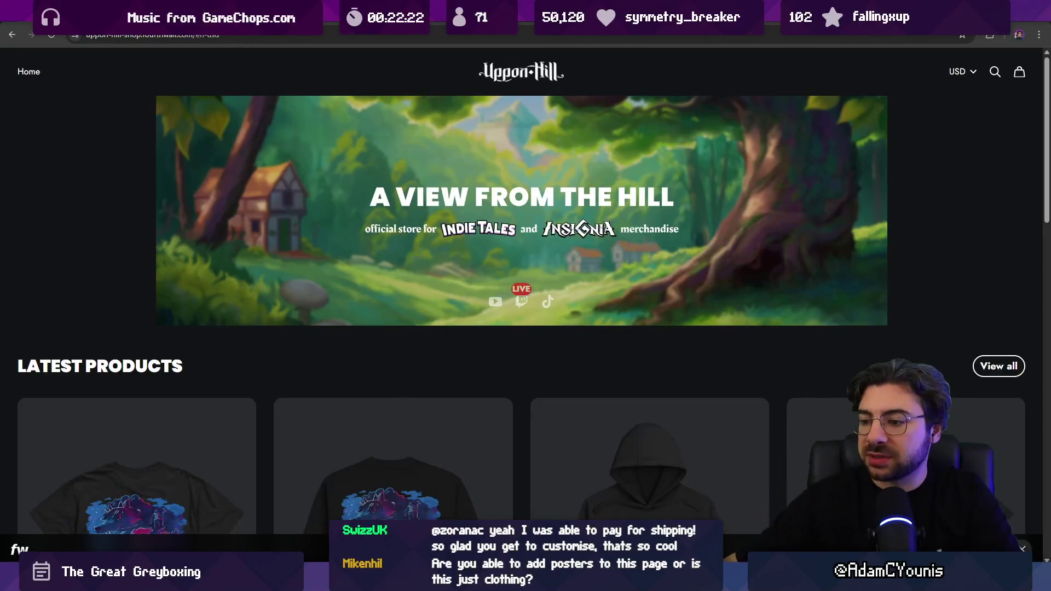
key(alt+Tab)
scroll(478, 323, down, 3)
scroll(477, 323, up, 5)
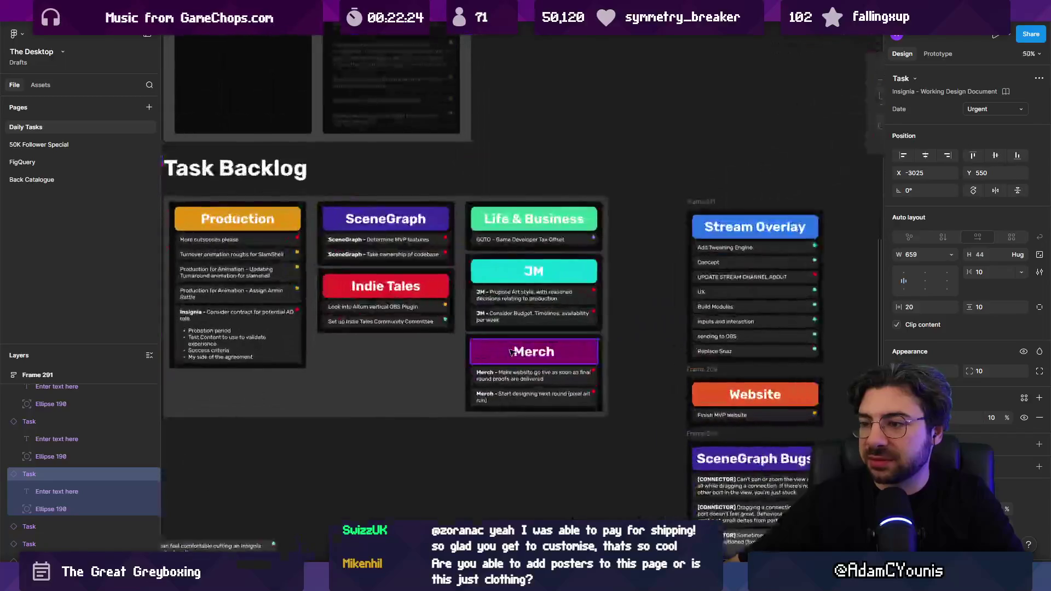
scroll(500, 344, left, 3)
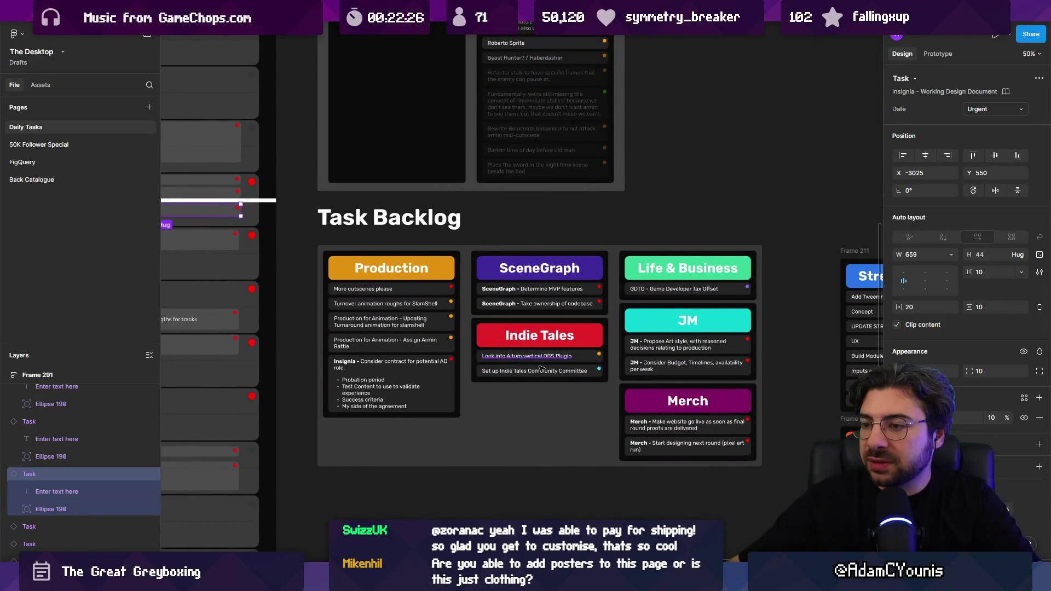
scroll(711, 455, up, 5)
Duplicate the last Merch task and delete the website go-live Merch task
click(648, 458)
scroll(602, 383, down, 3)
scroll(572, 318, right, 1)
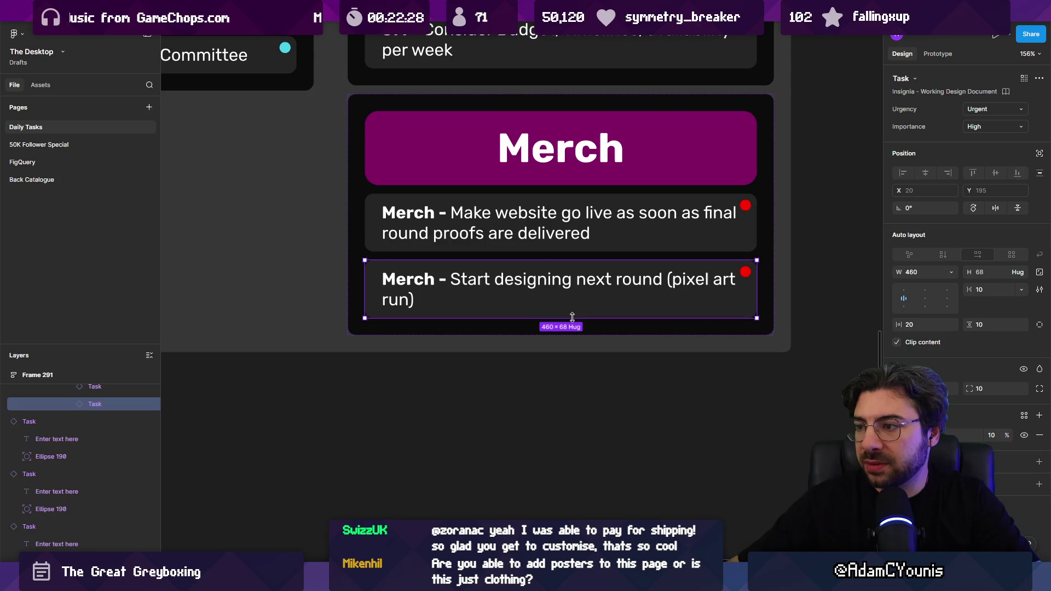
key(ctrl+d)
click(500, 238)
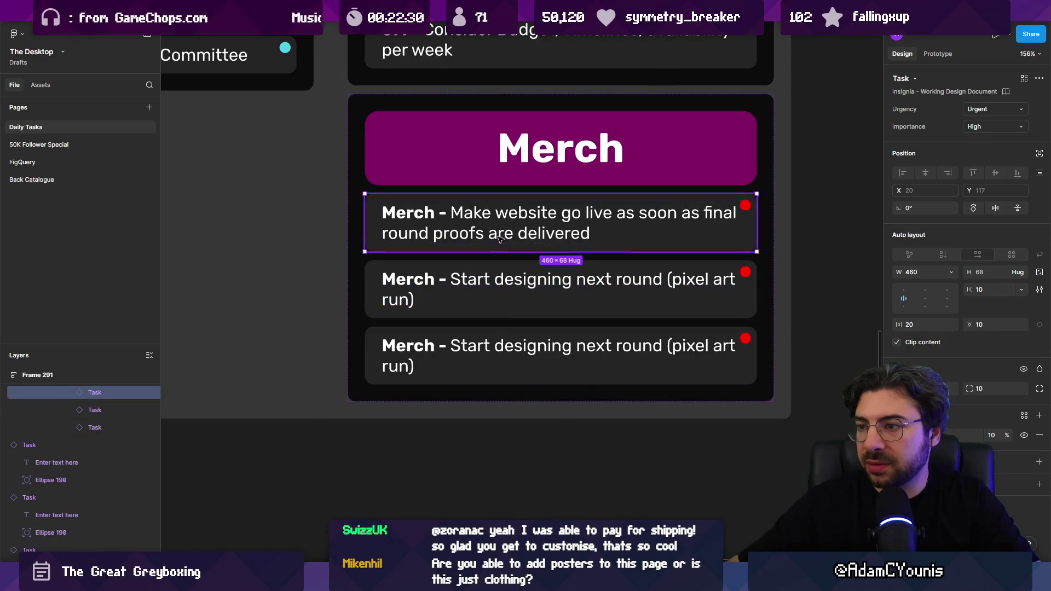
key(Delete)
Rename the duplicated task to 'Merch - Posters'
double_click(548, 285)
drag(450, 279, 507, 341)
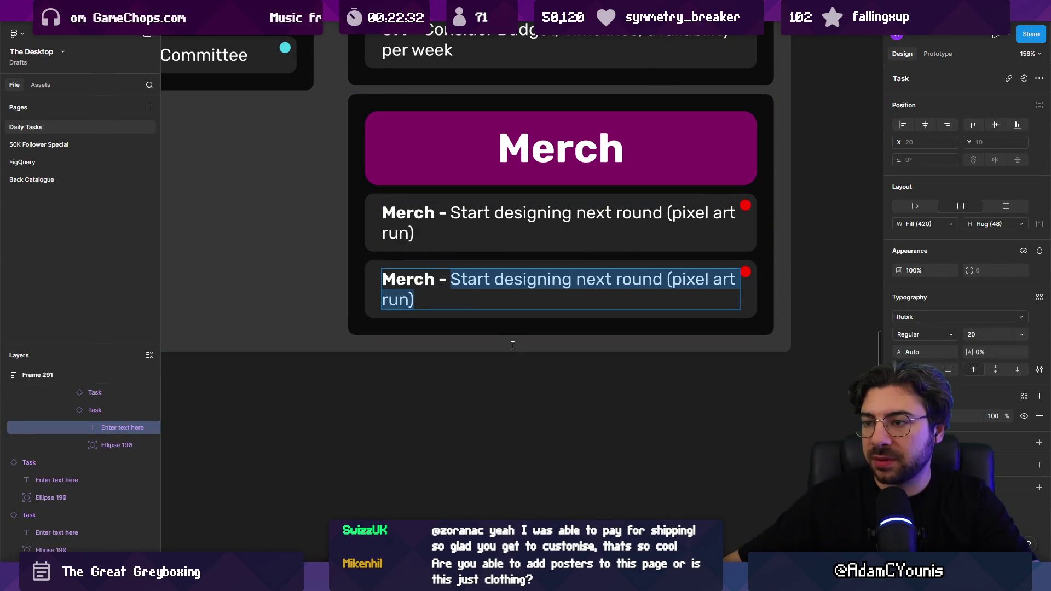
text(Posters)
click(518, 348)
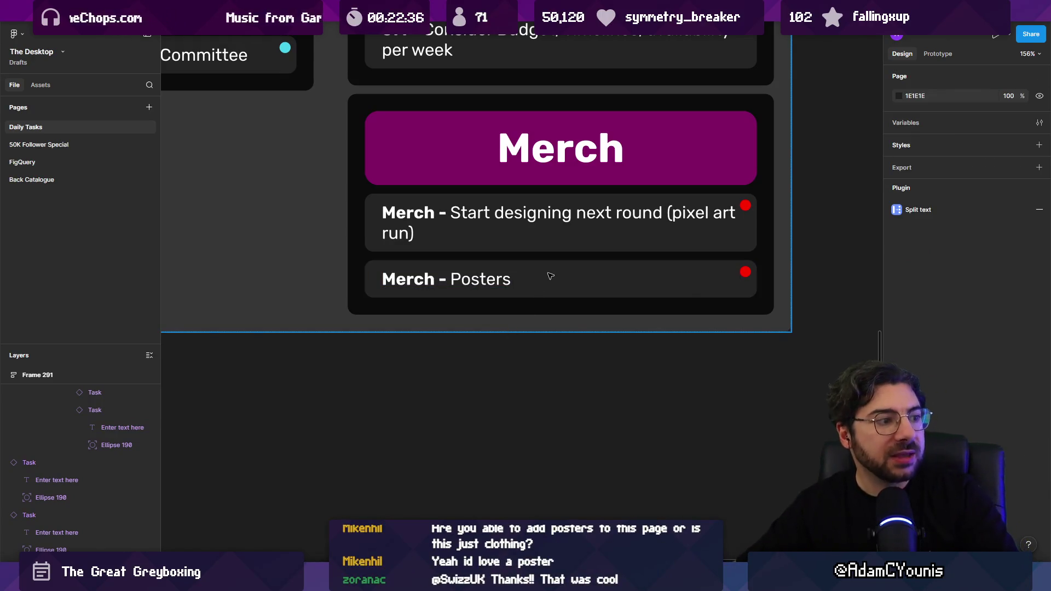
scroll(551, 276, down, 10)
scroll(492, 285, left, 5)
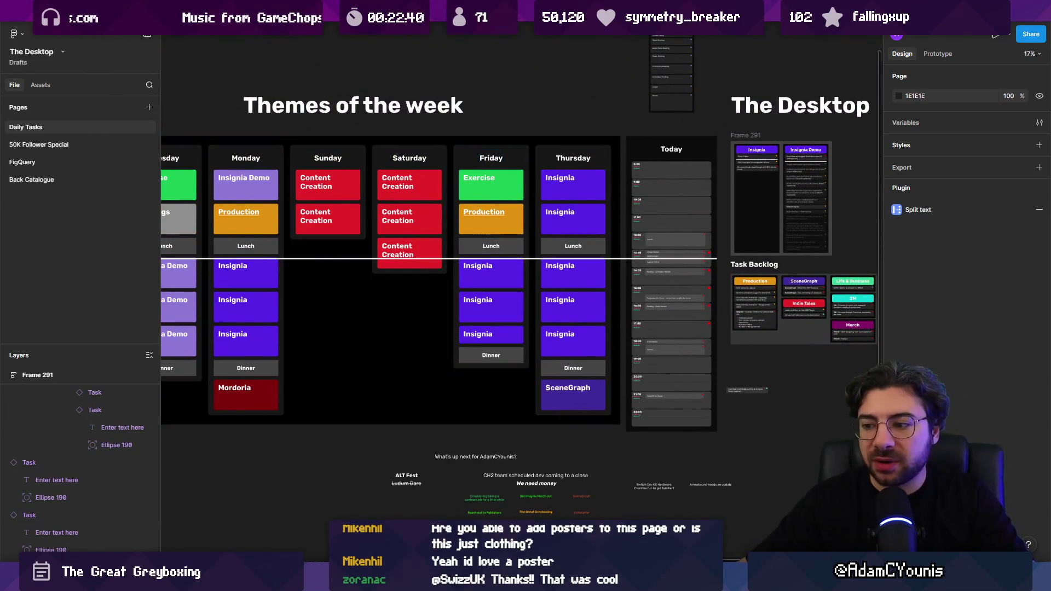
mouse_move(550, 579)
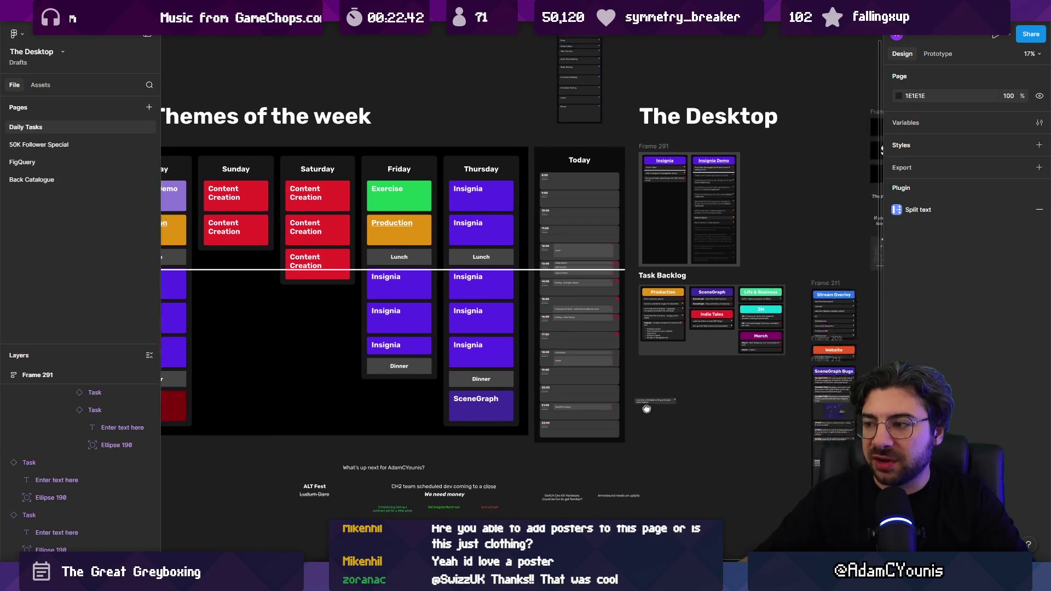
scroll(580, 388, up, 5)
scroll(579, 387, down, 3)
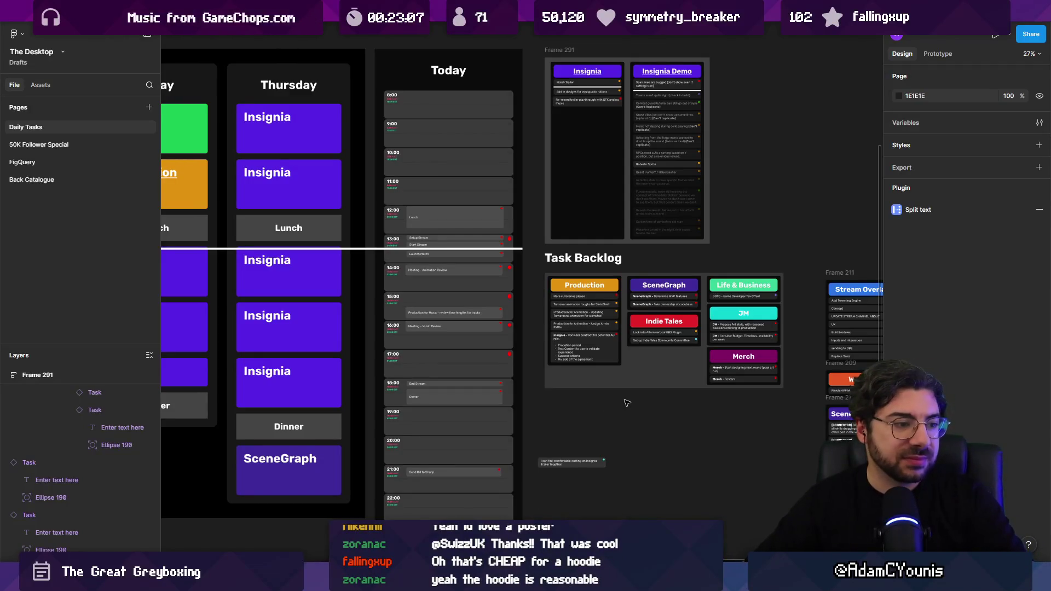
scroll(651, 402, down, 1)
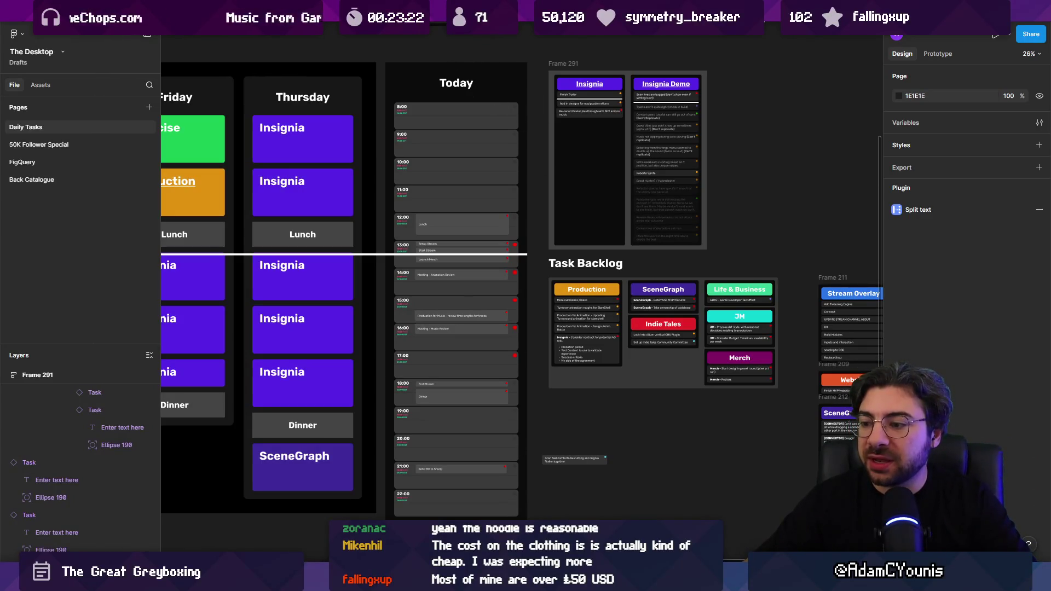
Return to the Uppon-Hill Fourthwall store and scroll to the Night Fire Tee, Long Tee and Hoodie
click(555, 487)
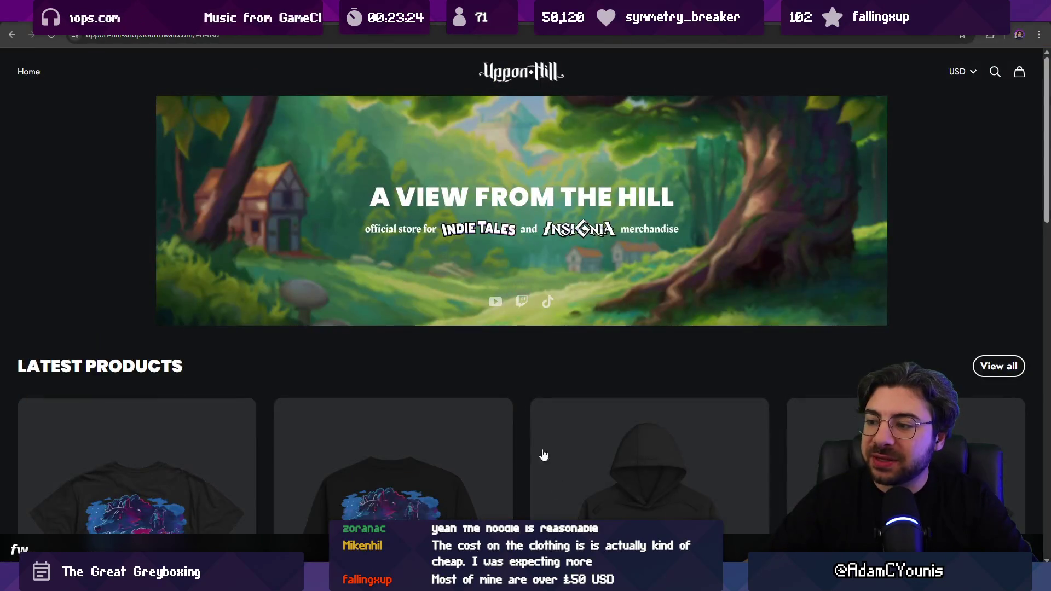
scroll(502, 383, down, 5)
scroll(540, 355, down, 1)
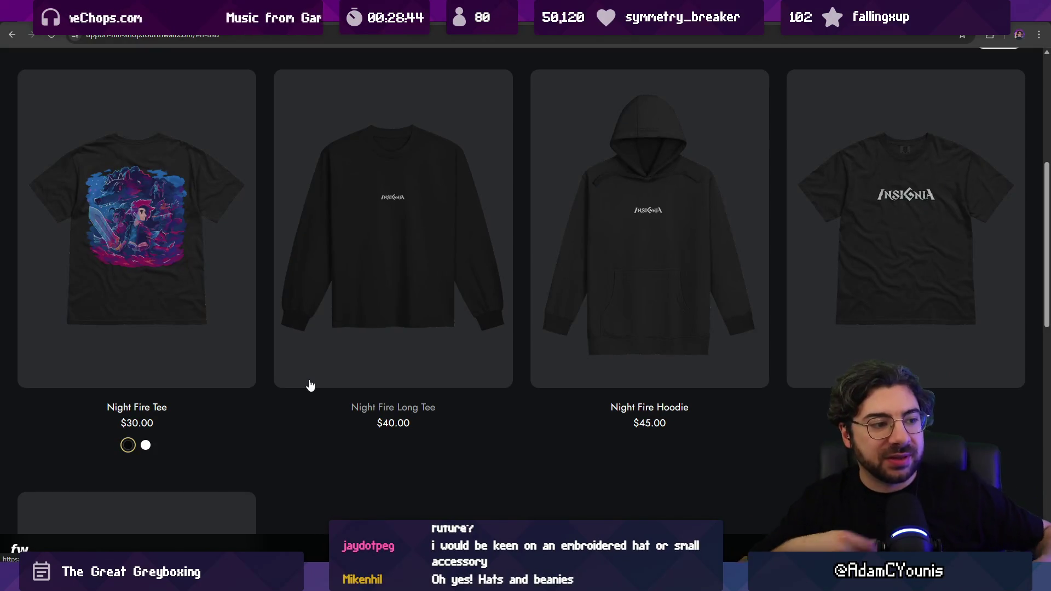
scroll(292, 373, down, 2)
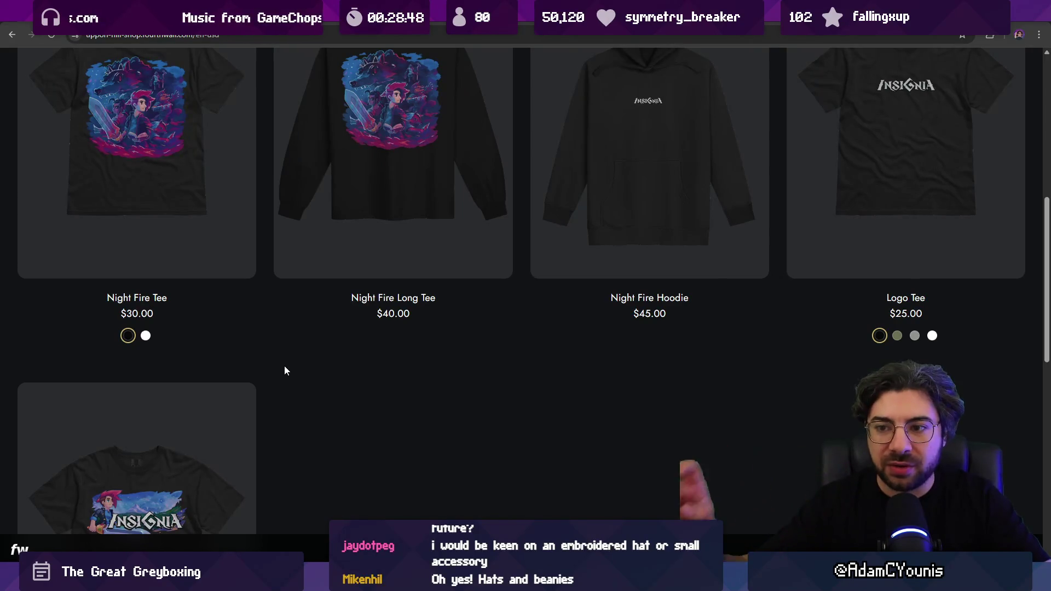
scroll(277, 366, up, 5)
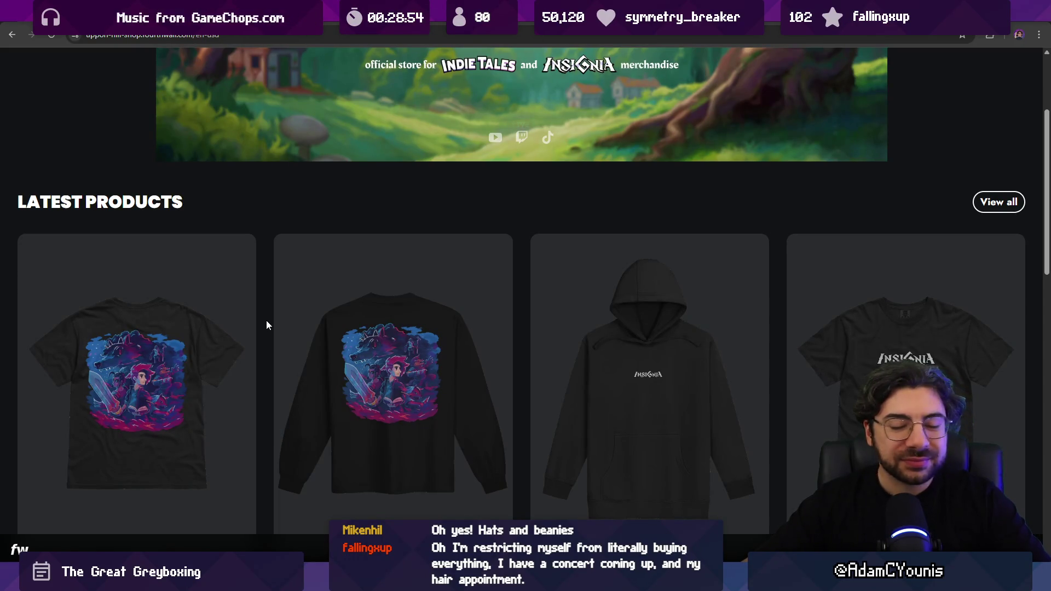
scroll(266, 320, up, 3)
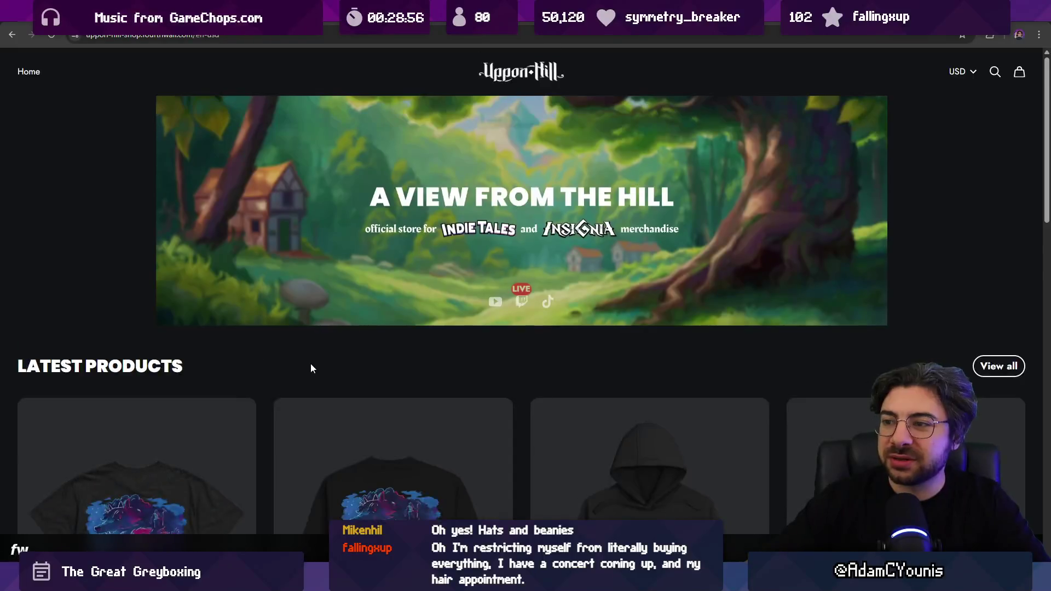
scroll(311, 364, down, 15)
scroll(294, 364, up, 15)
scroll(249, 351, down, 1)
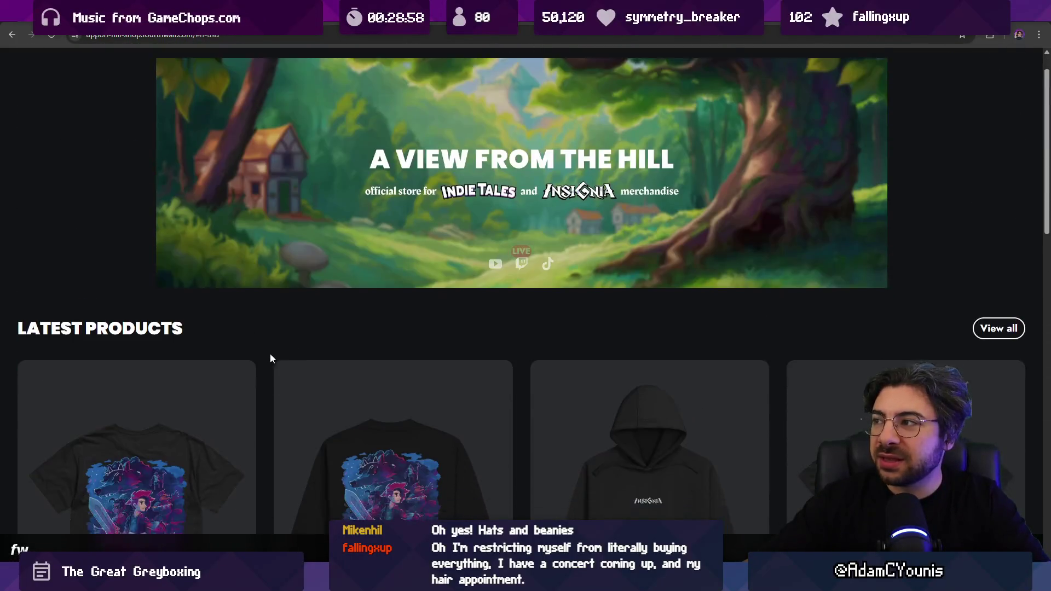
scroll(267, 353, up, 1)
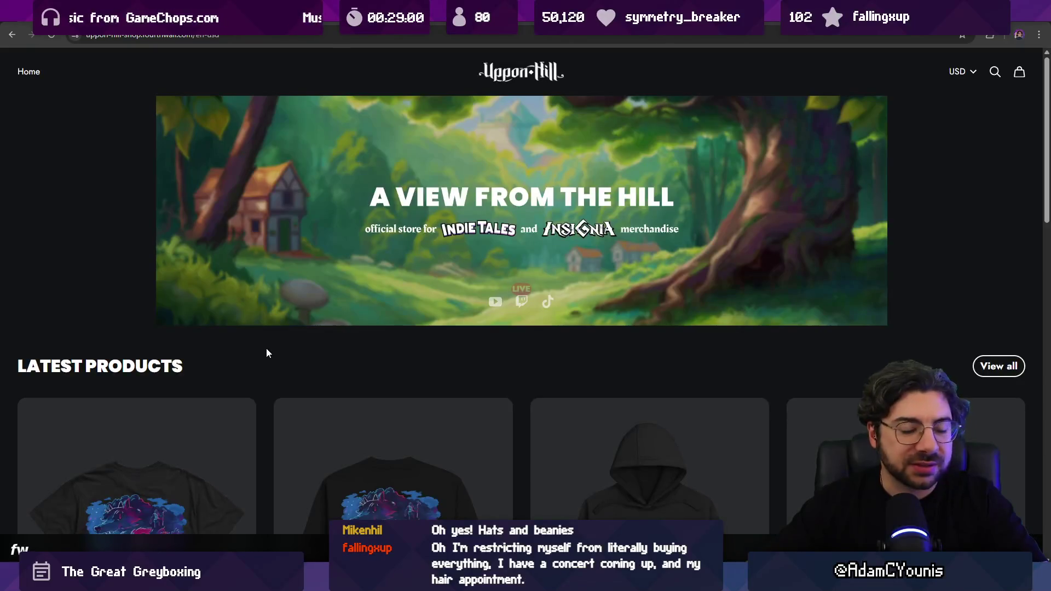
scroll(266, 353, down, 3)
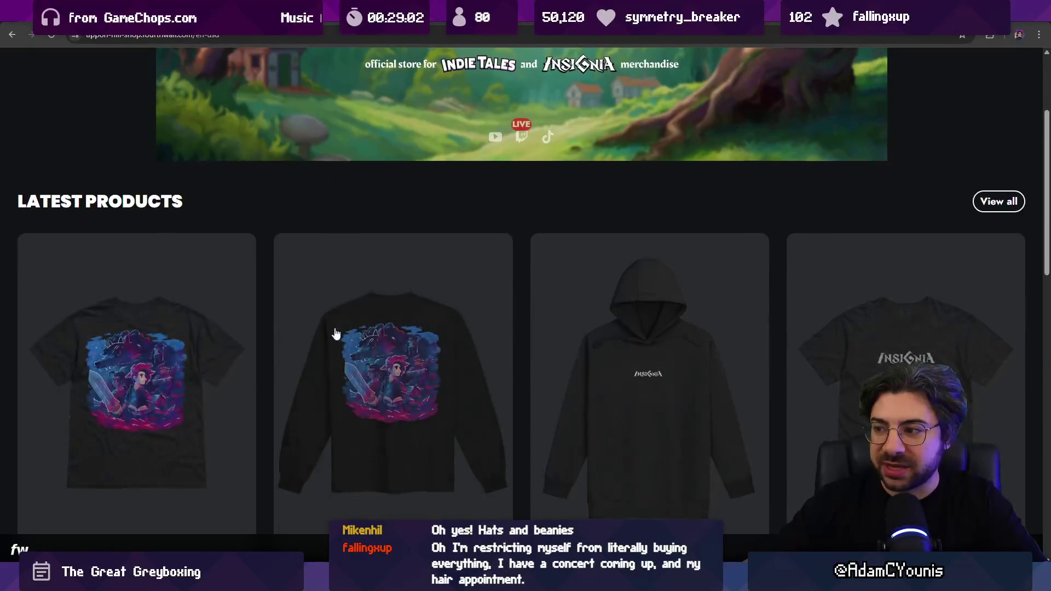
scroll(314, 353, down, 7)
scroll(304, 331, up, 6)
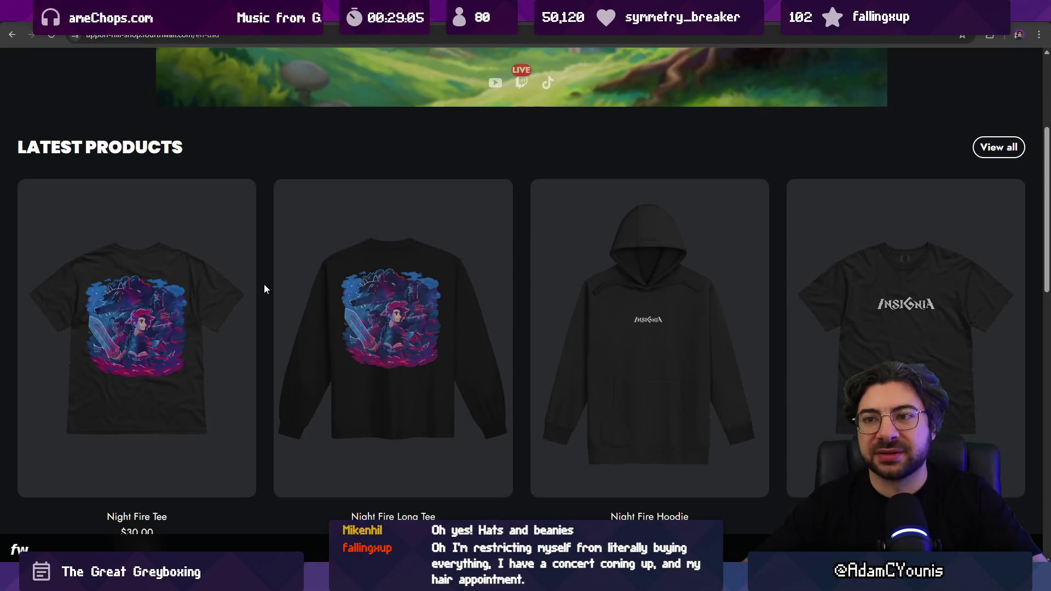
scroll(271, 224, up, 1)
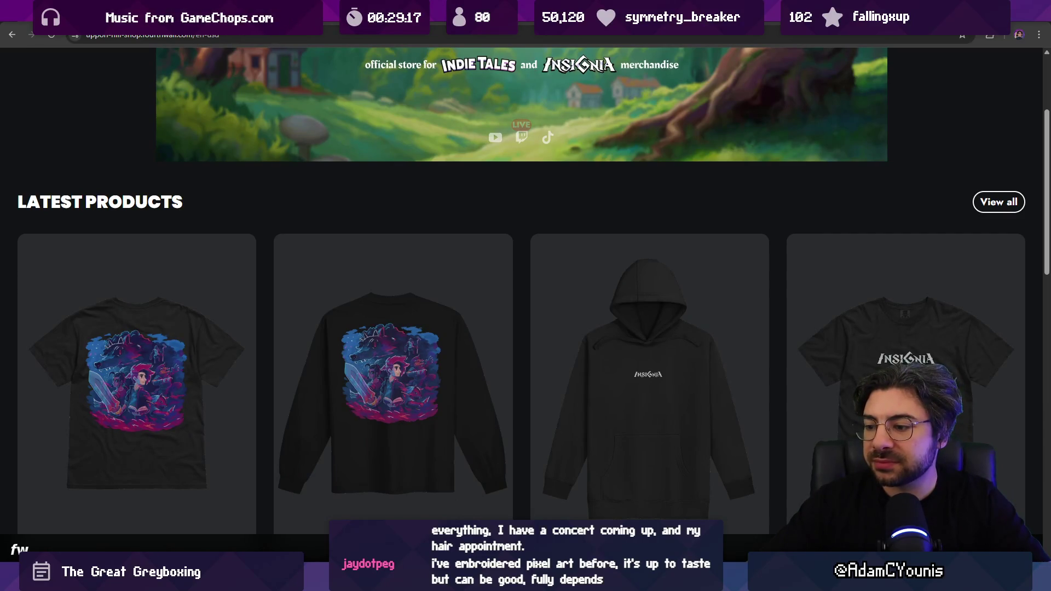
mouse_move(526, 580)
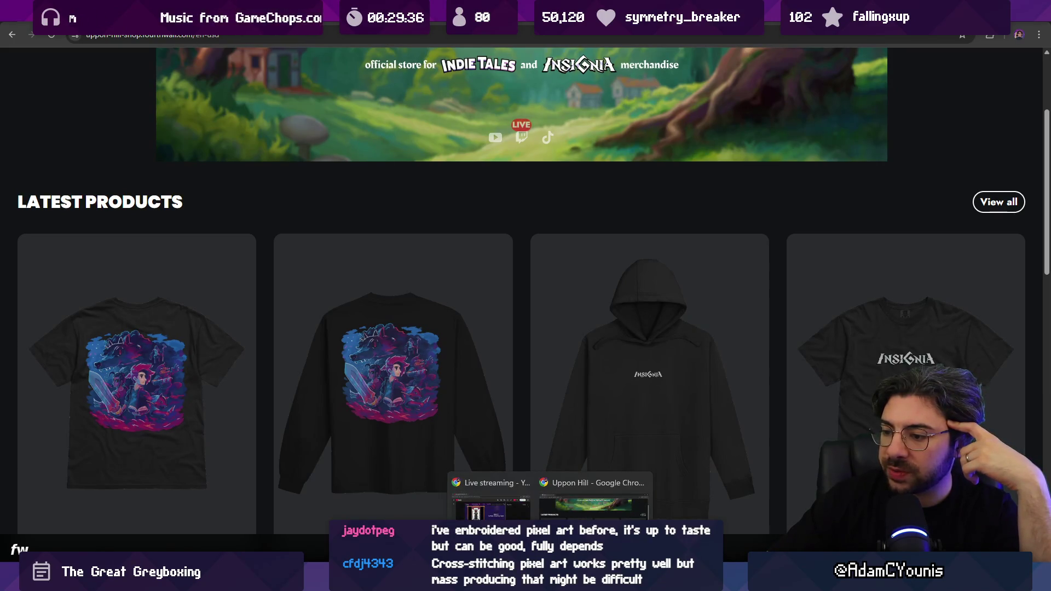
click(405, 579)
Strike through the Launch Merch task as done and move the white line below it
scroll(517, 355, up, 5)
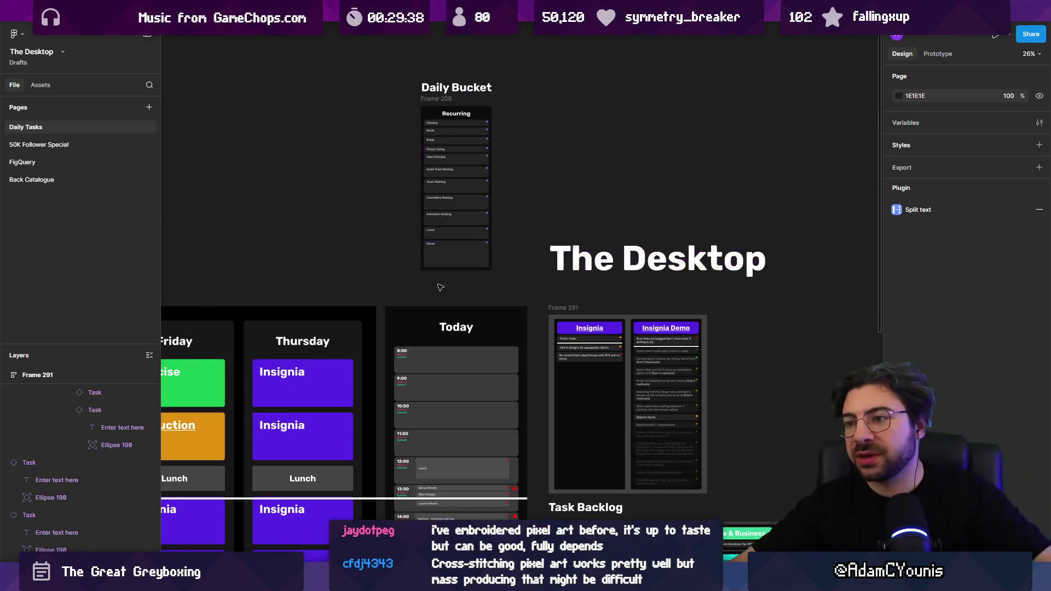
scroll(493, 372, down, 2)
ctrl+scroll(452, 387, up, 10)
click(451, 387)
key(ctrl+shift+x)
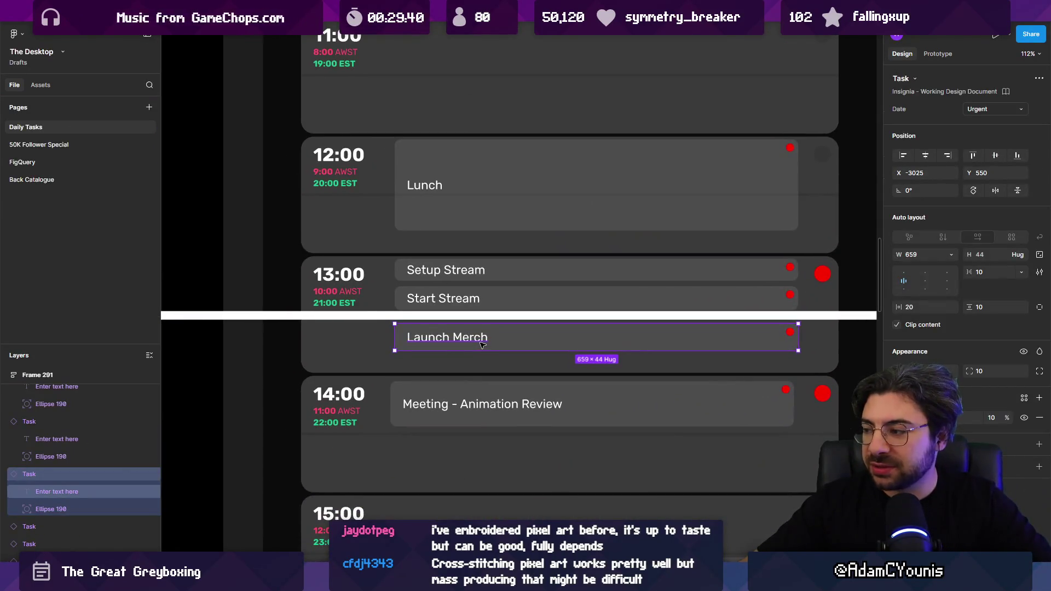
drag(379, 321, 379, 353)
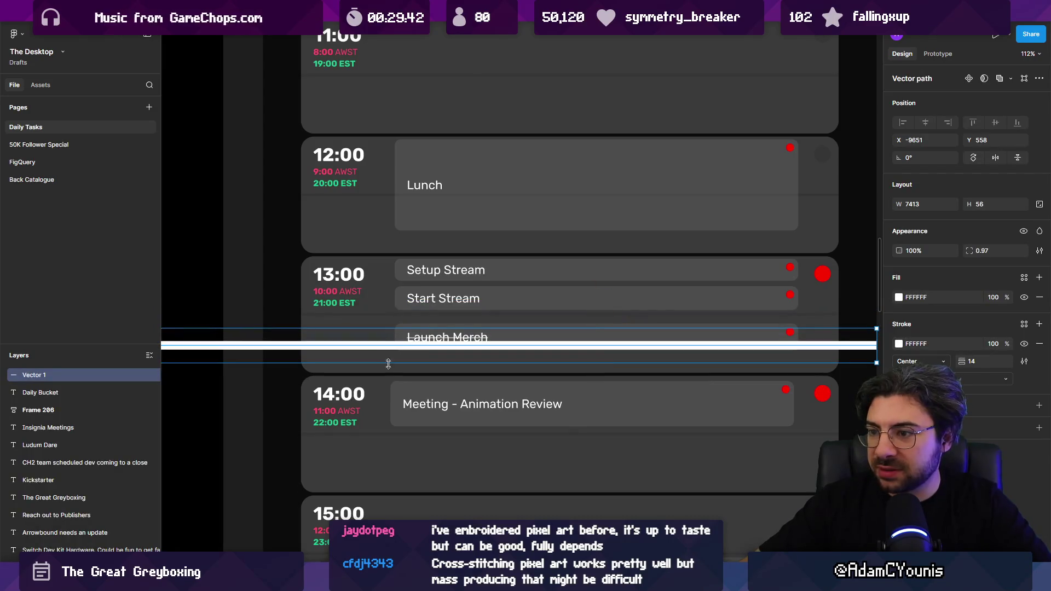
scroll(416, 329, down, 3)
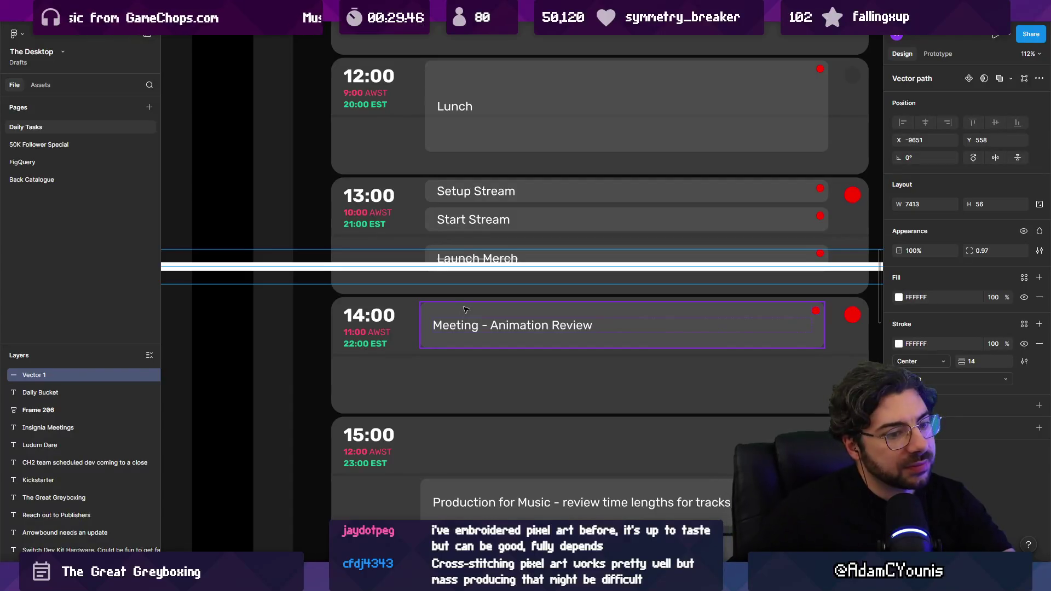
Find and launch the Fork app from the system search
key(super)
text(hub)
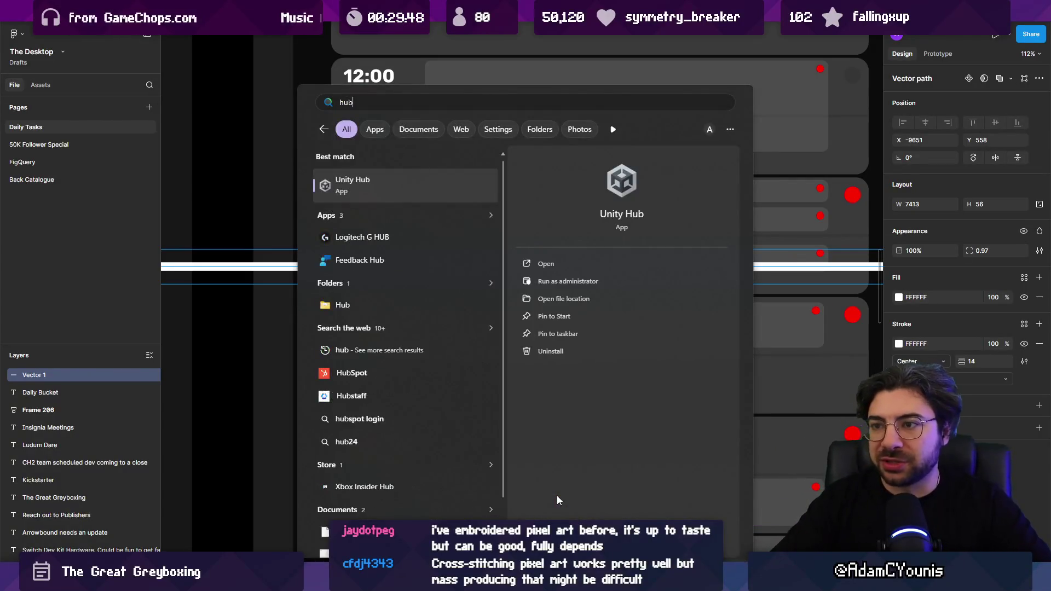
key(Return)
key(super)
text(fork)
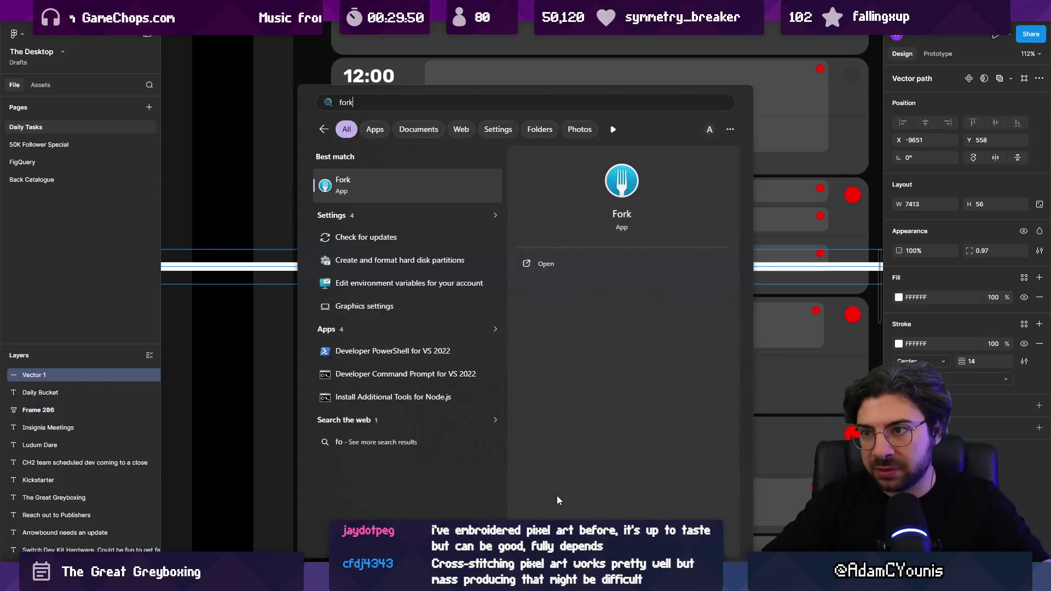
key(Return)
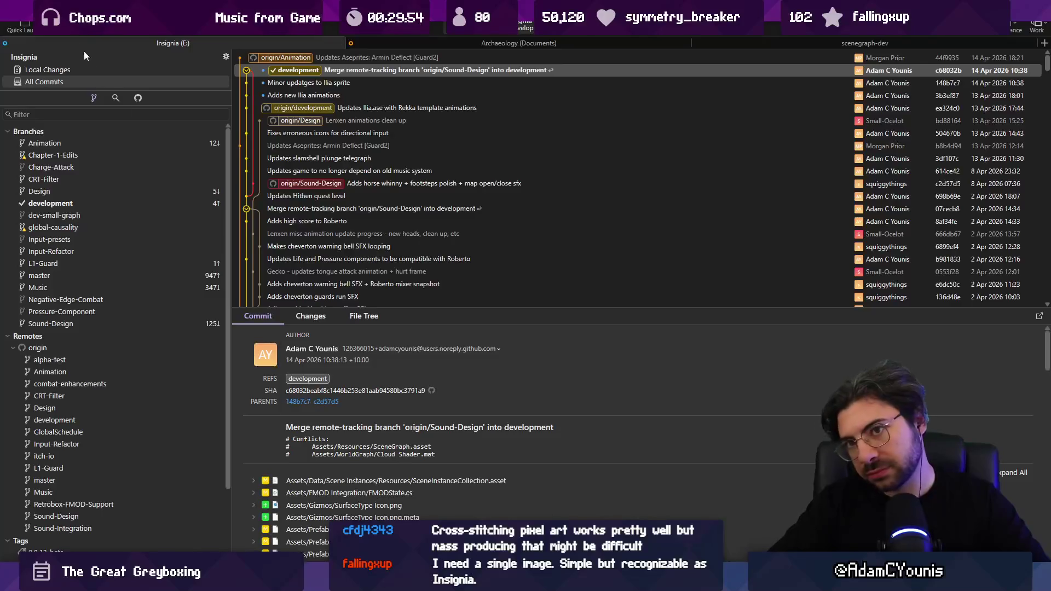
Fetch the Insignia repository from origin and view the latest origin/Animation commit
click(70, 30)
key(Return)
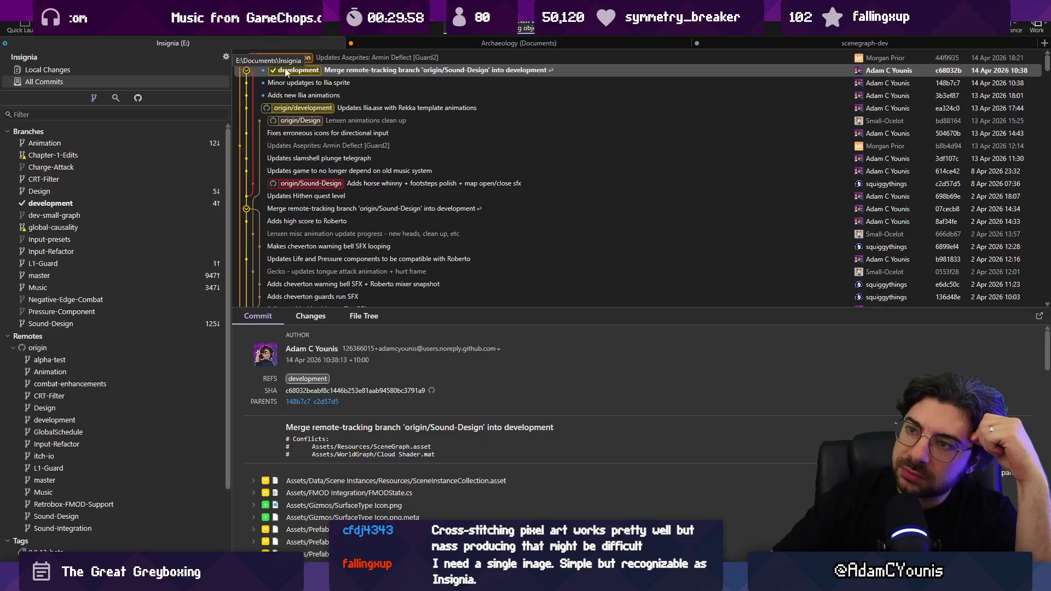
click(327, 58)
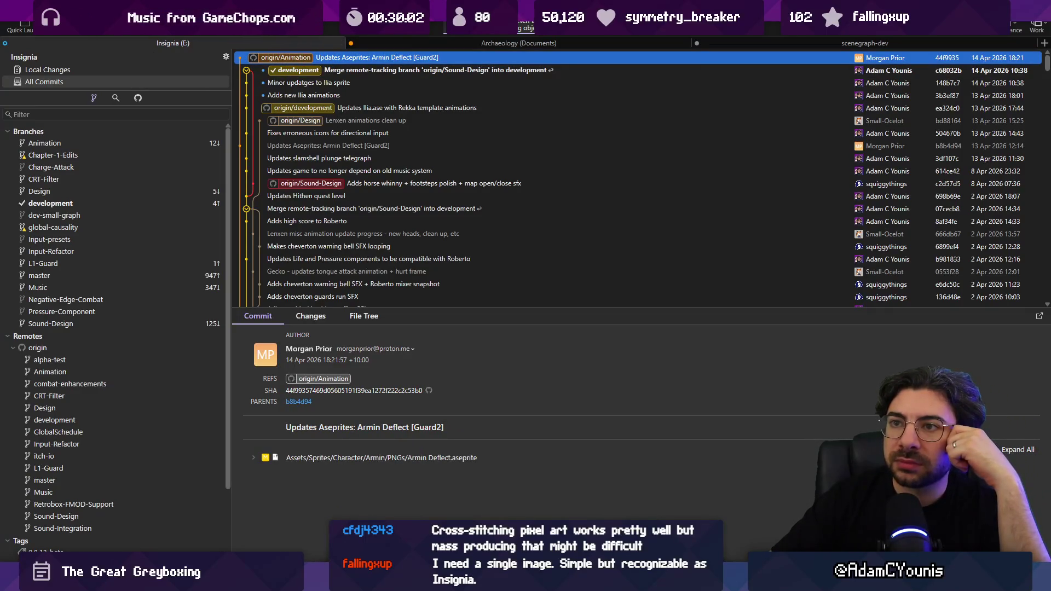
key(ctrl+shift+f)
key(Return)
Open the SceneGraph project from Unity Hub, then select Fork's origin/Animation commit
mouse_move(671, 583)
click(671, 498)
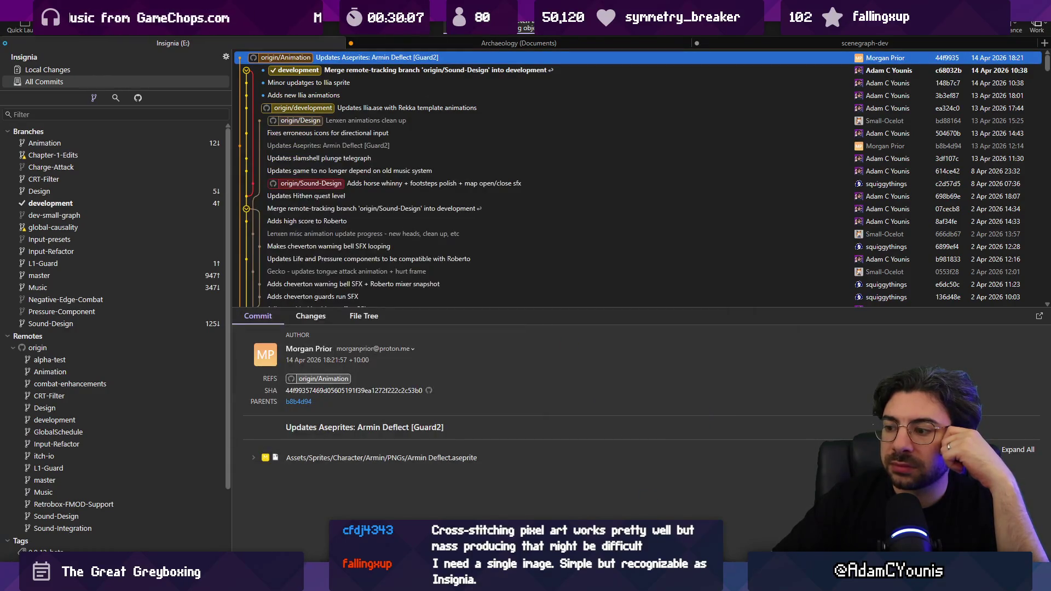
click(600, 308)
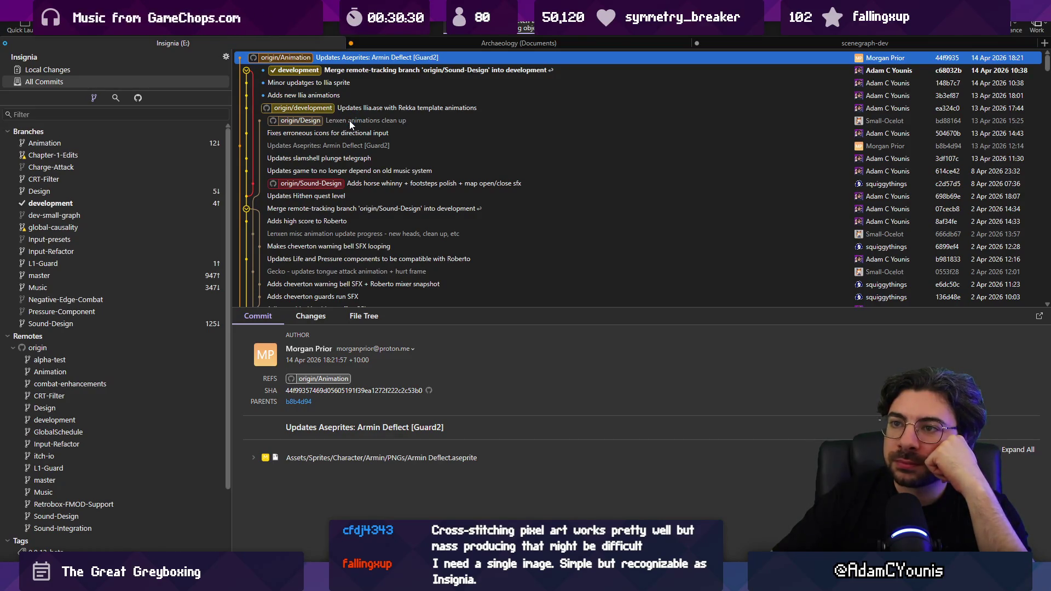
click(363, 60)
Cancel the pending merge and browse the Slamshell, origin/Music and development merge commits
right_click(363, 58)
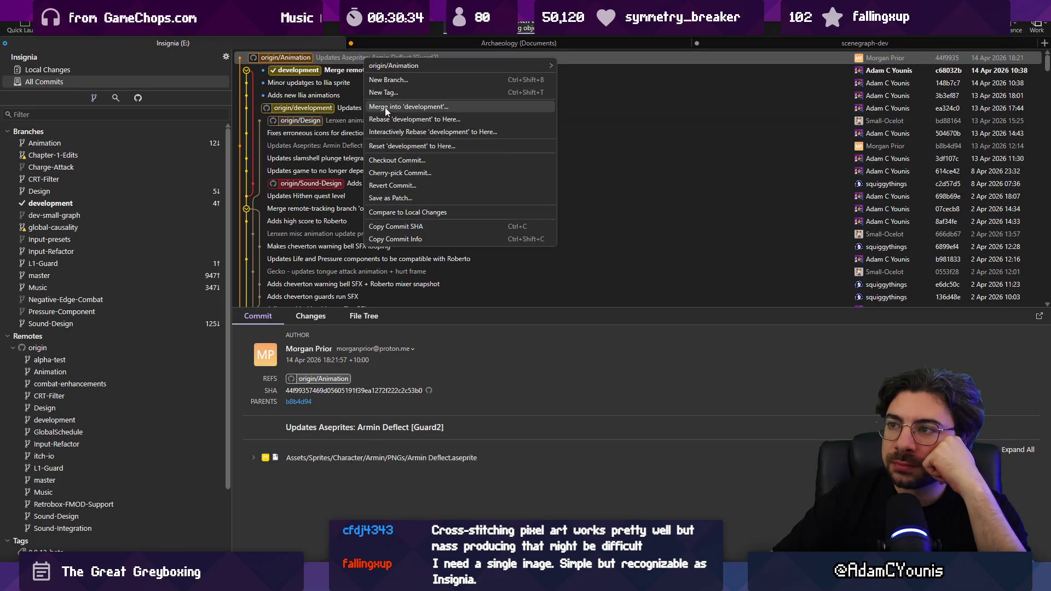
key(Escape)
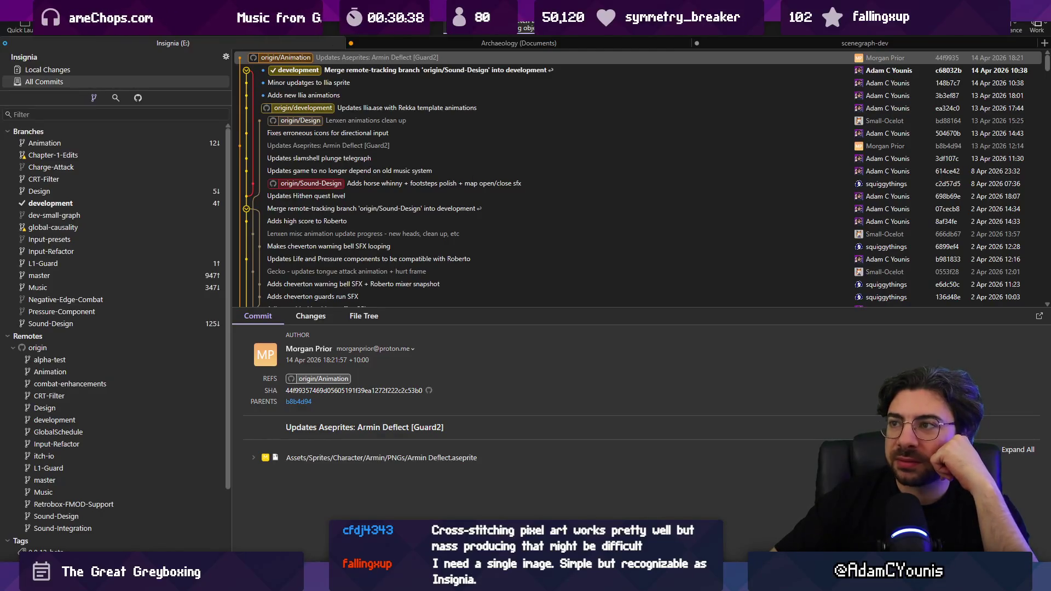
click(646, 322)
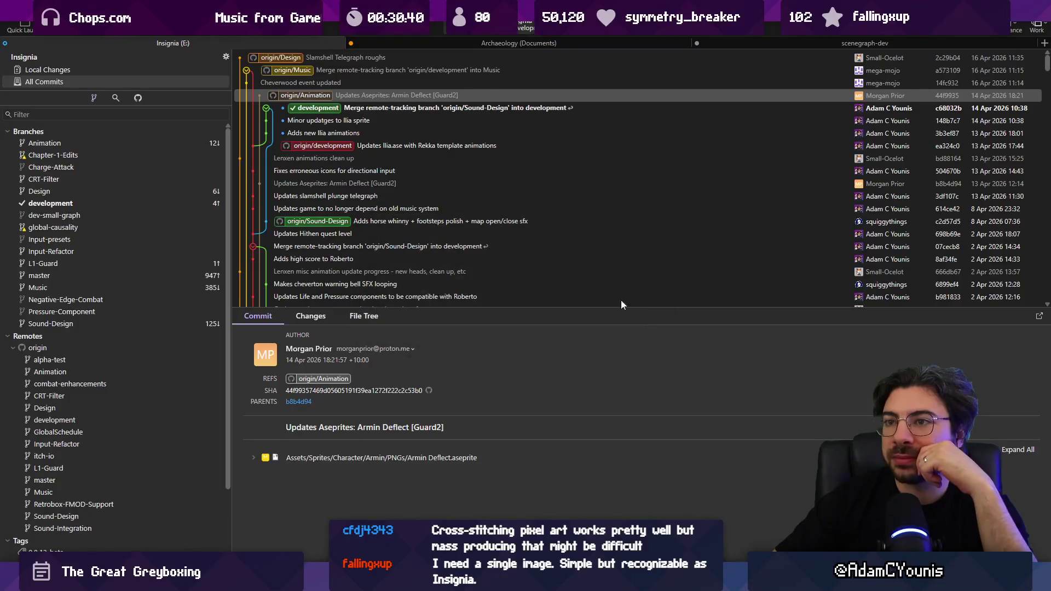
click(321, 63)
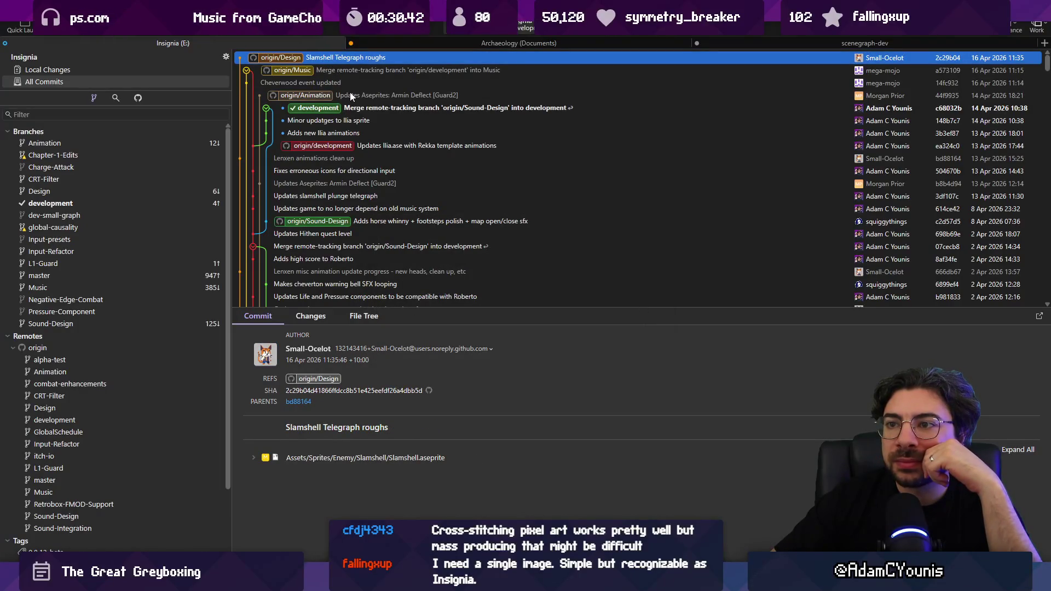
click(361, 107)
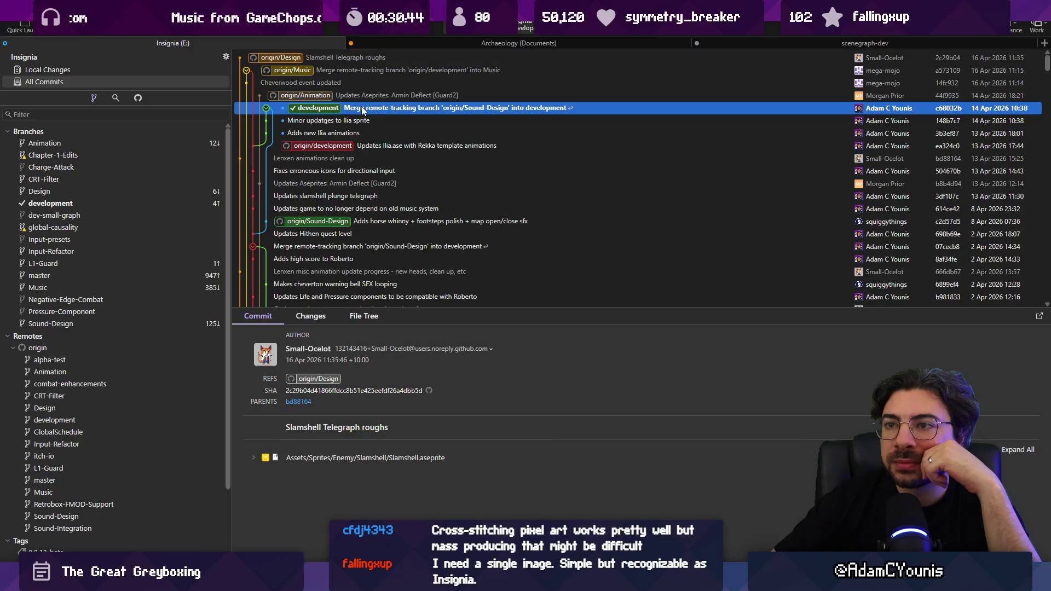
click(355, 70)
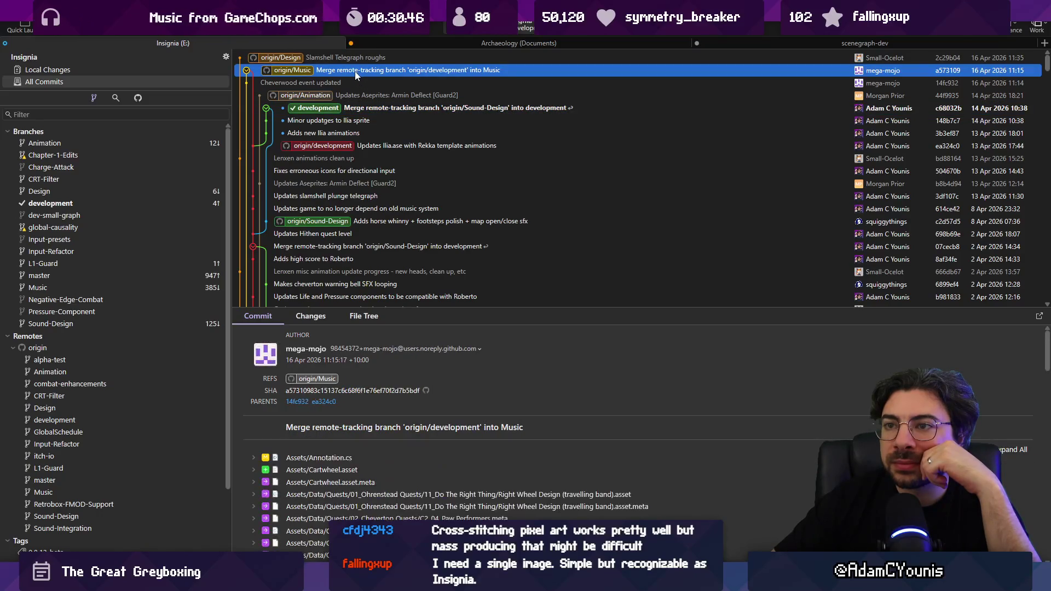
click(367, 109)
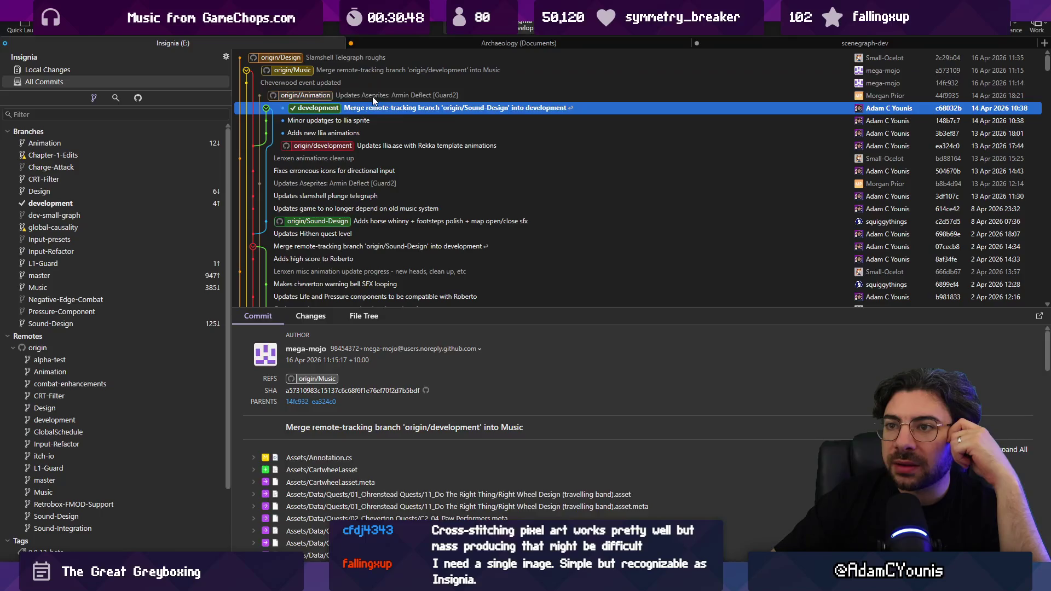
click(372, 96)
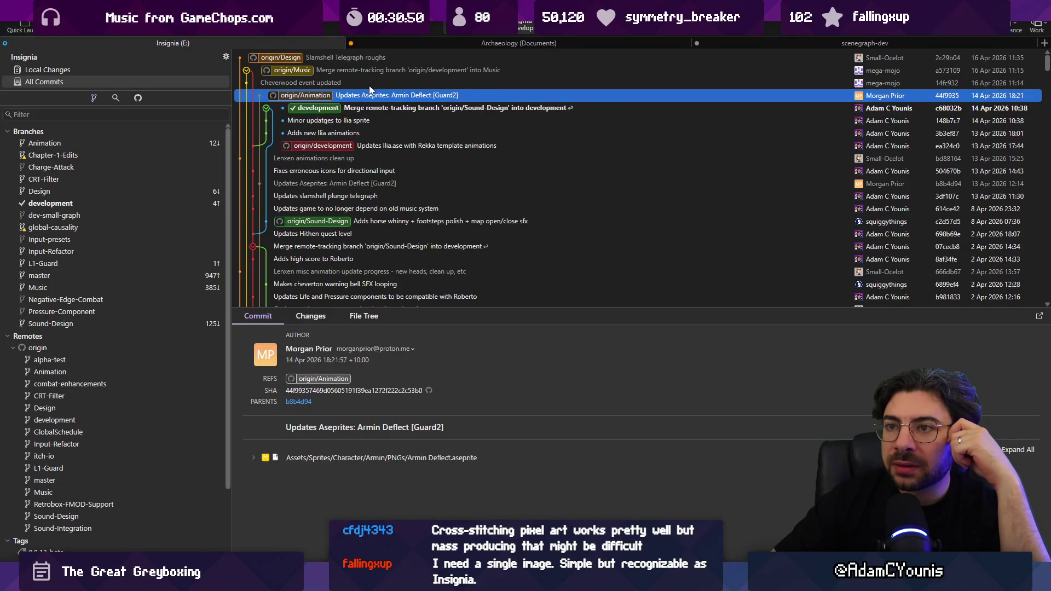
Start merging origin/Animation into development
right_click(369, 93)
key(Escape)
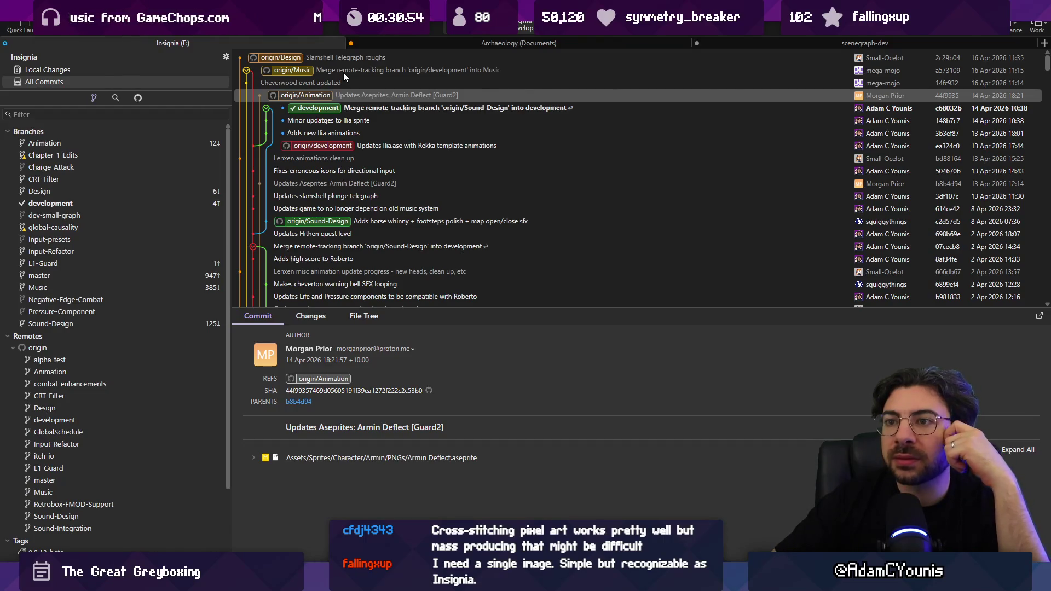
key(Return)
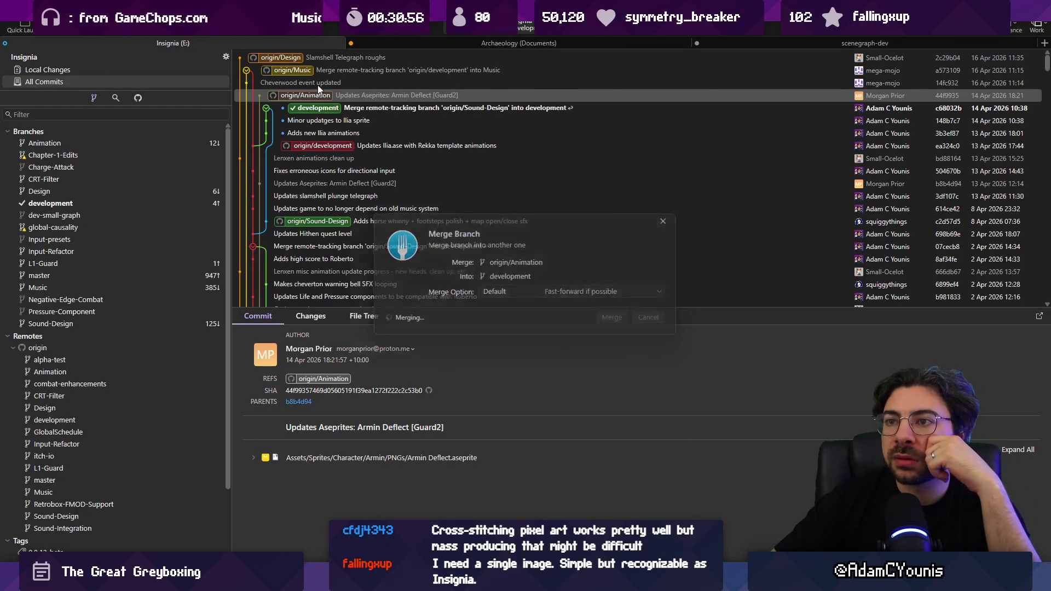
Resolve Armin Deflect.aseprite with origin/Animation's version, commit the merge, and show all commits
click(699, 355)
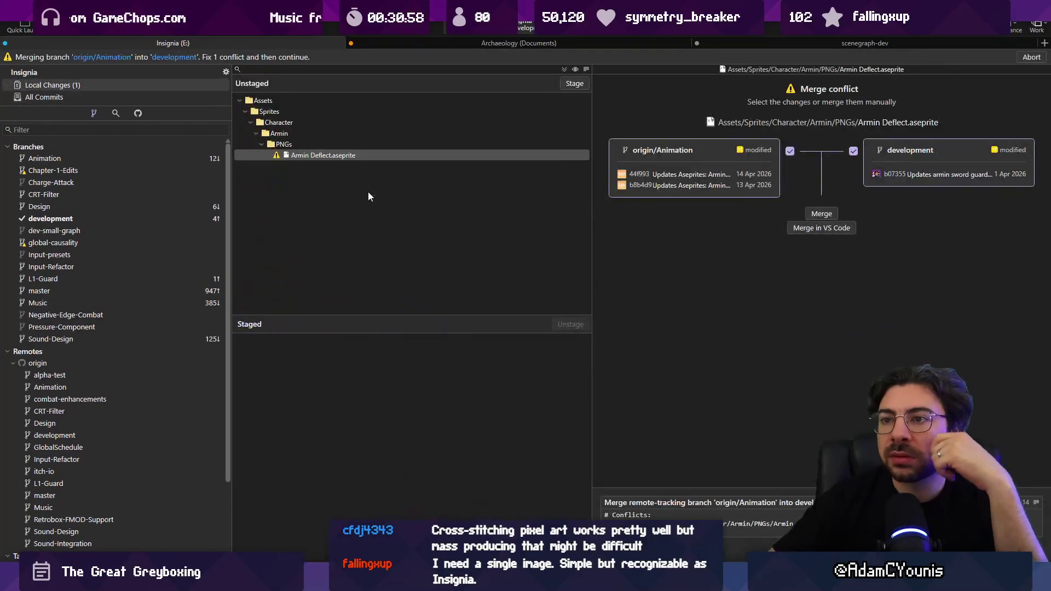
click(324, 158)
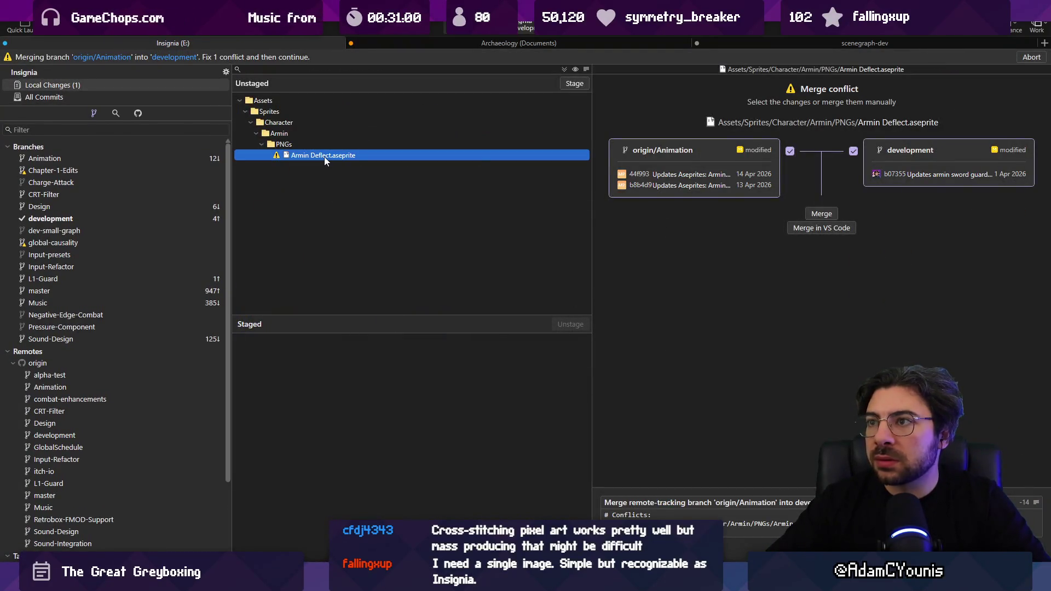
right_click(325, 156)
mouse_move(418, 301)
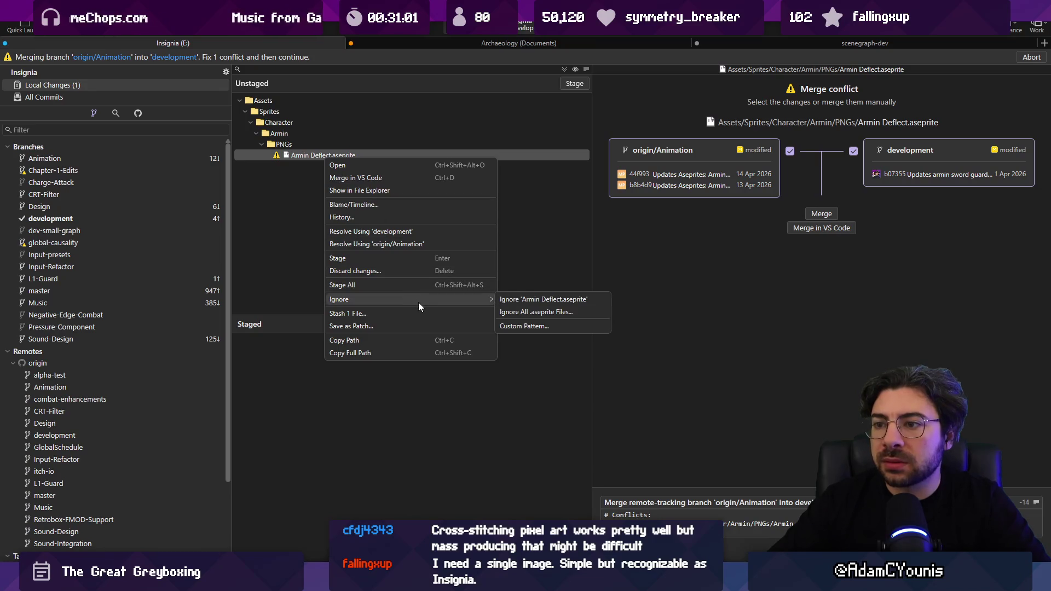
click(429, 243)
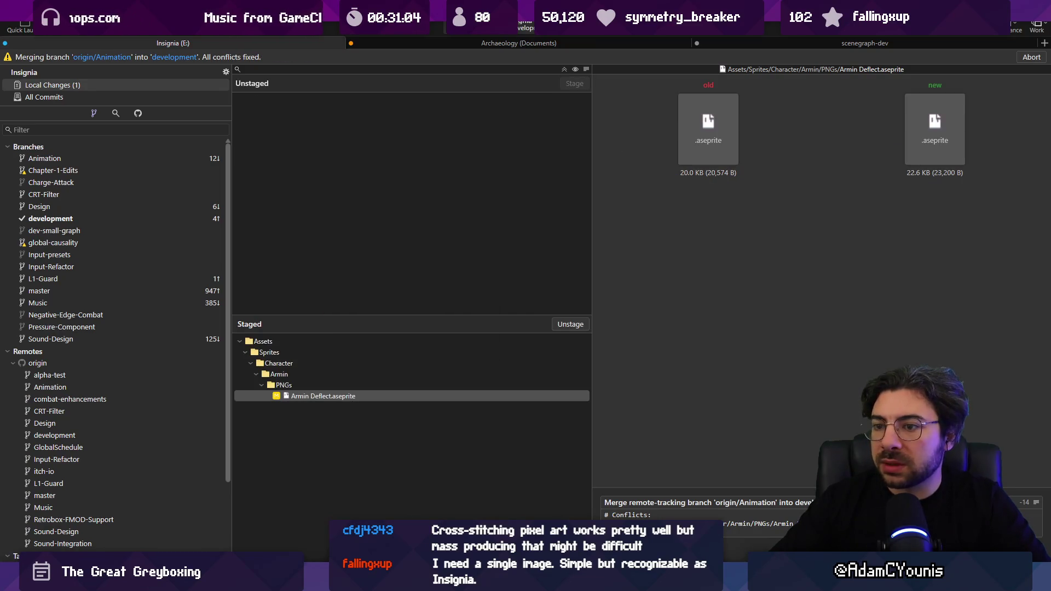
key(ctrl+Return)
click(134, 82)
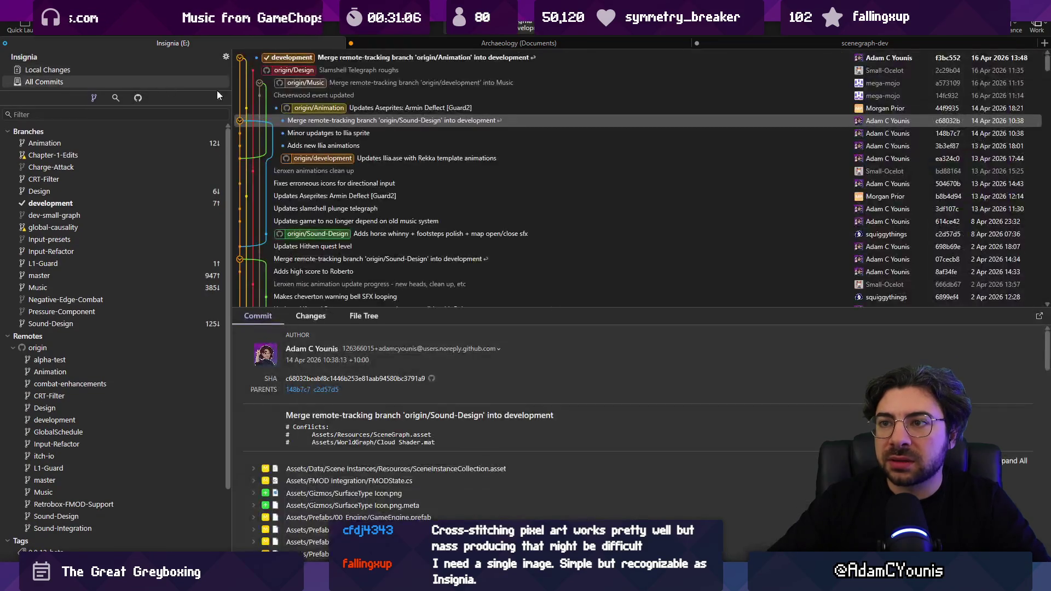
click(316, 84)
Merge the origin/Music commit into development
right_click(319, 85)
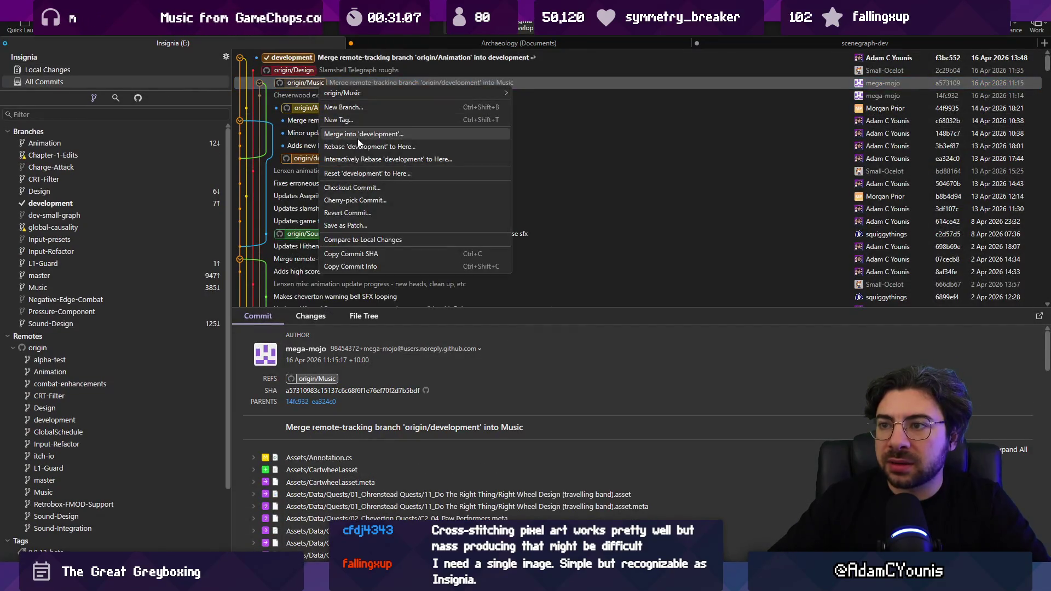
click(366, 134)
click(613, 320)
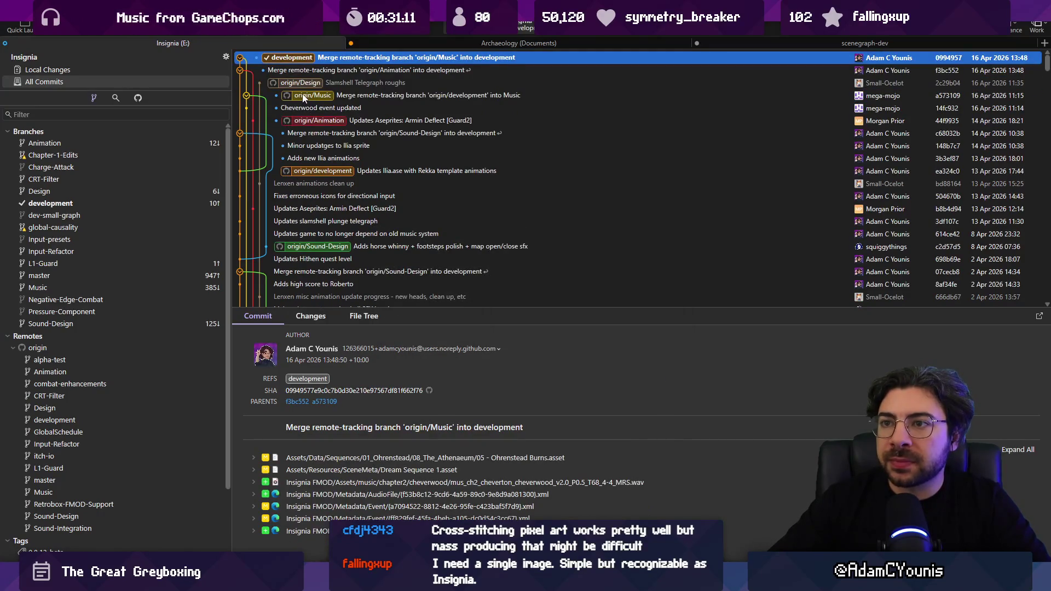
Merge origin/Design into development, which stops on Gecko.aseprite and Slamshell.aseprite conflicts
click(335, 84)
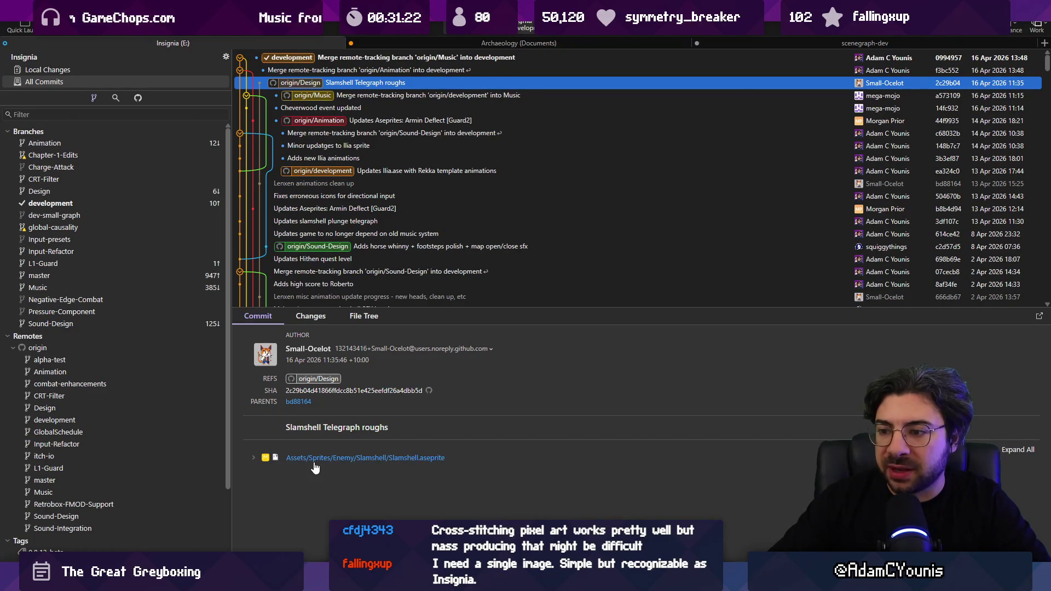
right_click(343, 81)
click(380, 131)
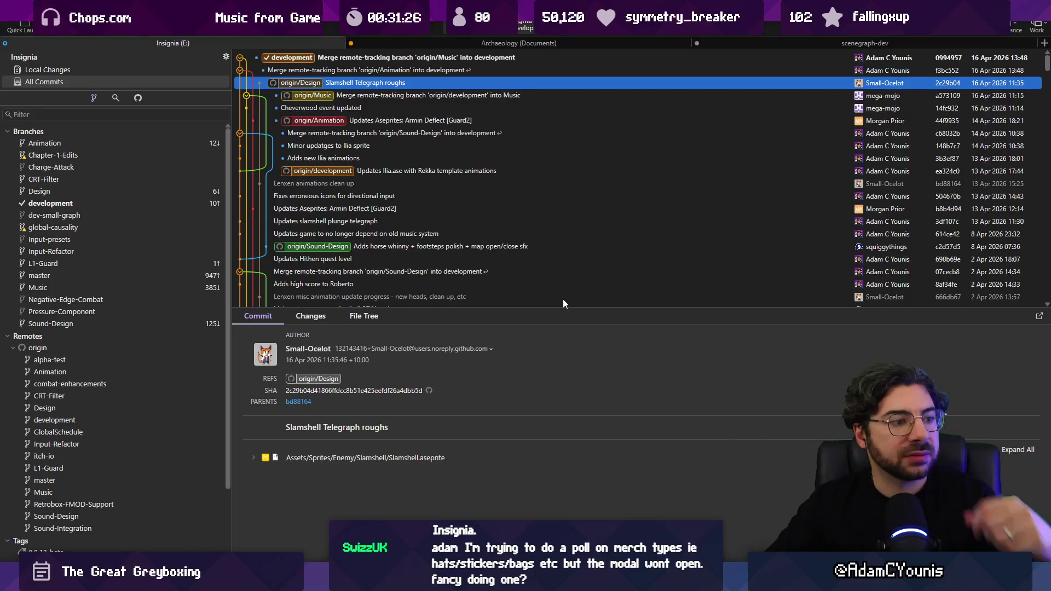
click(606, 316)
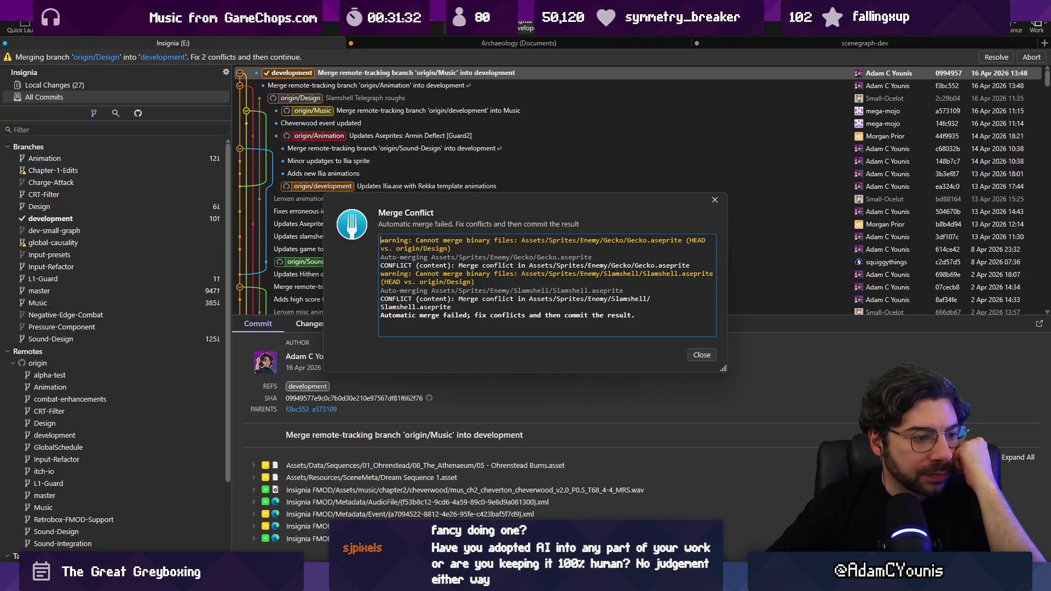
Resolve the Gecko.aseprite and Slamshell.aseprite conflicts using origin/Design's versions
click(699, 356)
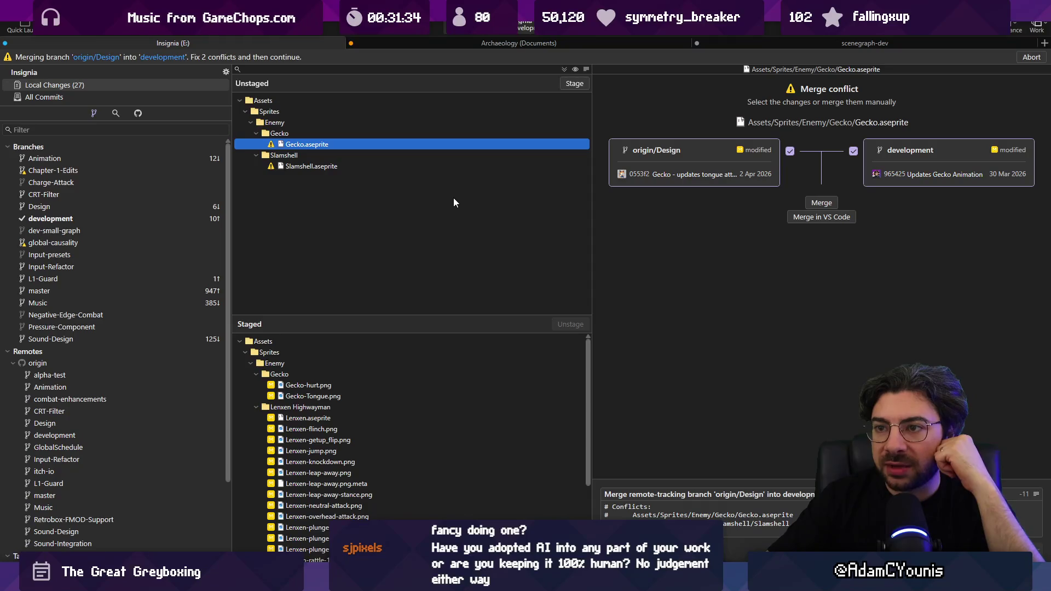
ctrl+click(392, 146)
right_click(390, 145)
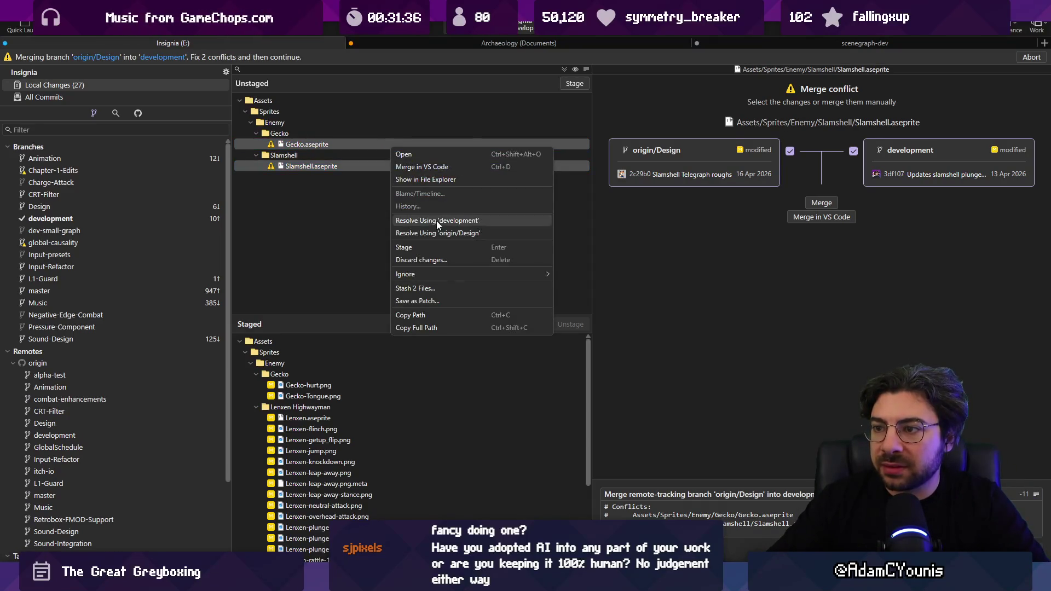
click(445, 233)
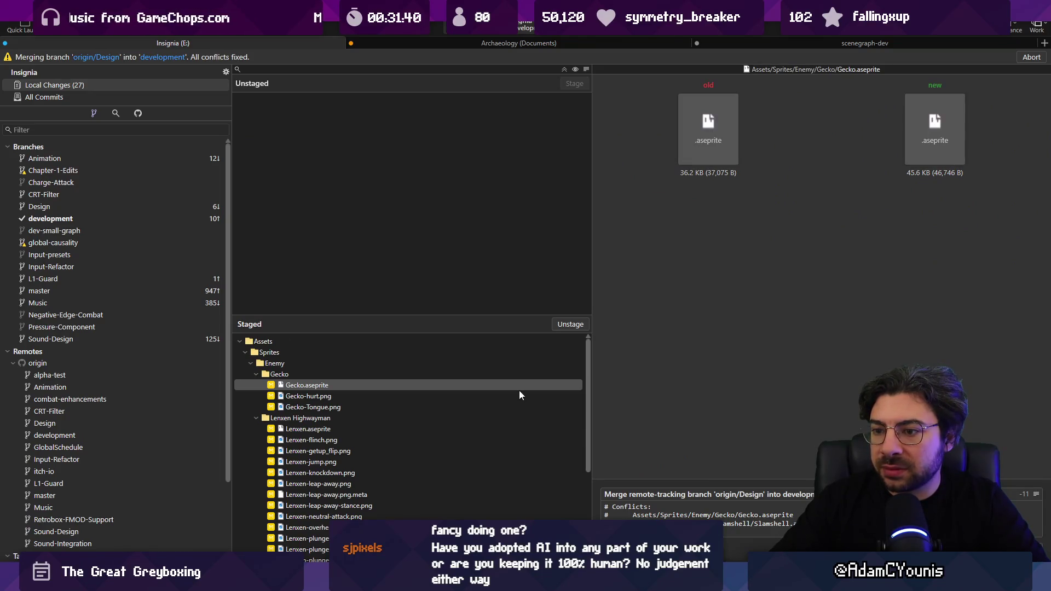
Check the staged Lenxen.aseprite change, commit the origin/Design merge, and show all commits
scroll(515, 395, down, 5)
scroll(460, 400, up, 5)
click(334, 418)
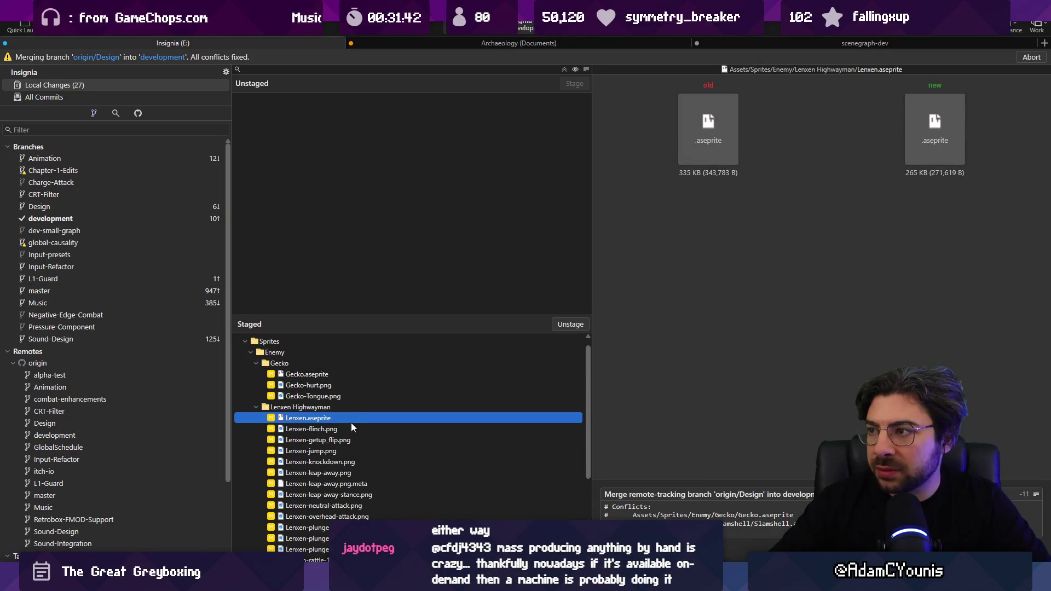
scroll(347, 412, down, 3)
scroll(337, 400, up, 1)
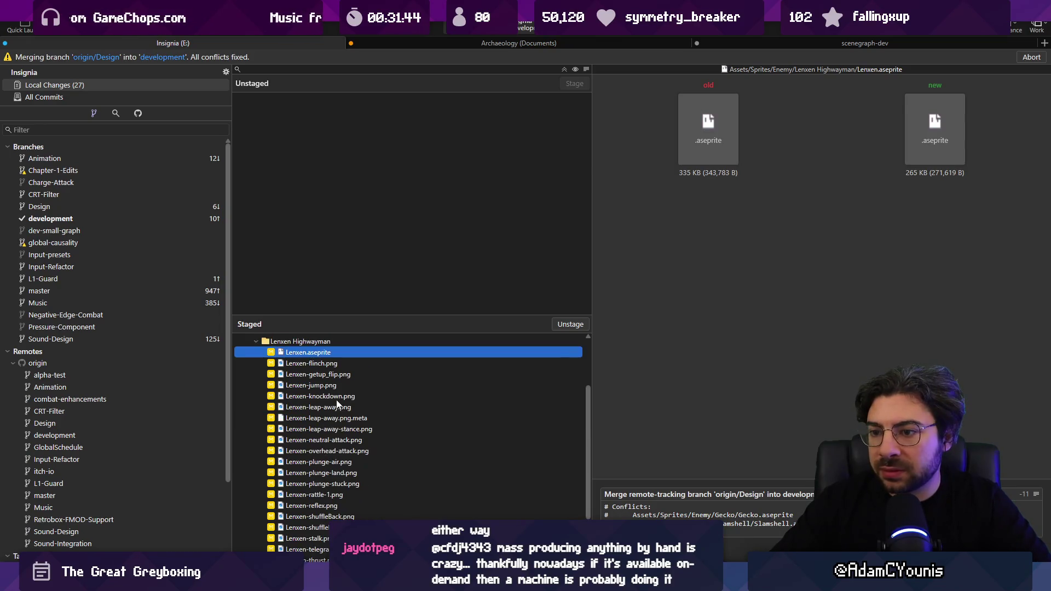
scroll(392, 417, down, 3)
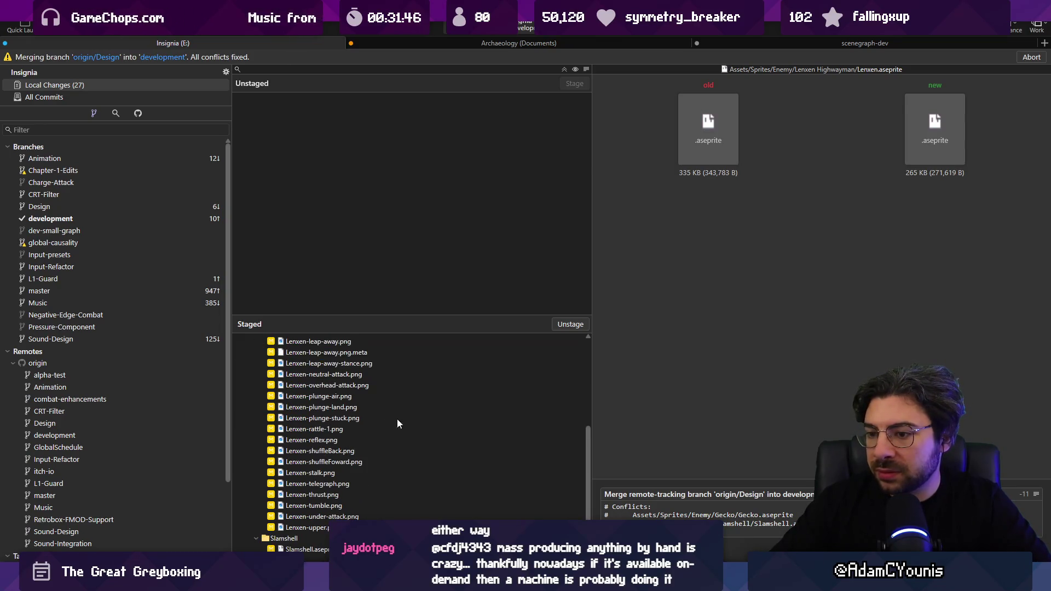
key(ctrl+Return)
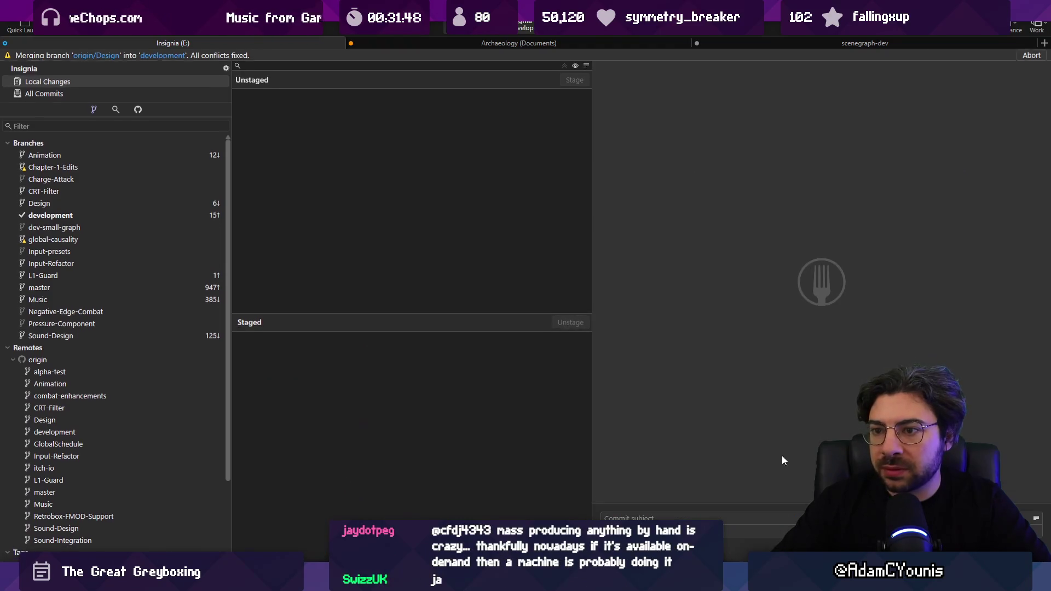
click(137, 85)
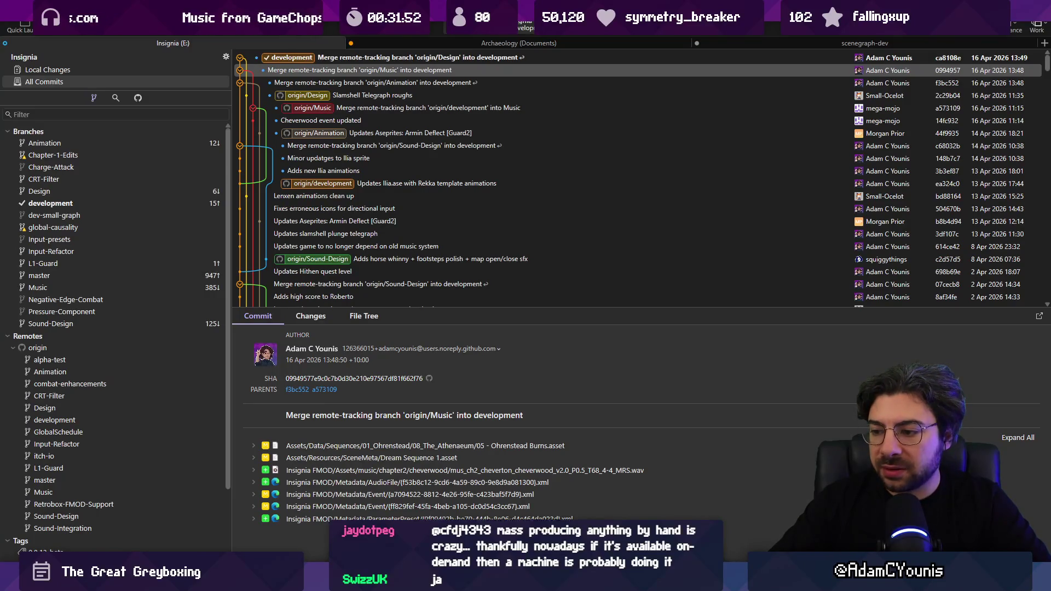
key(alt+Tab)
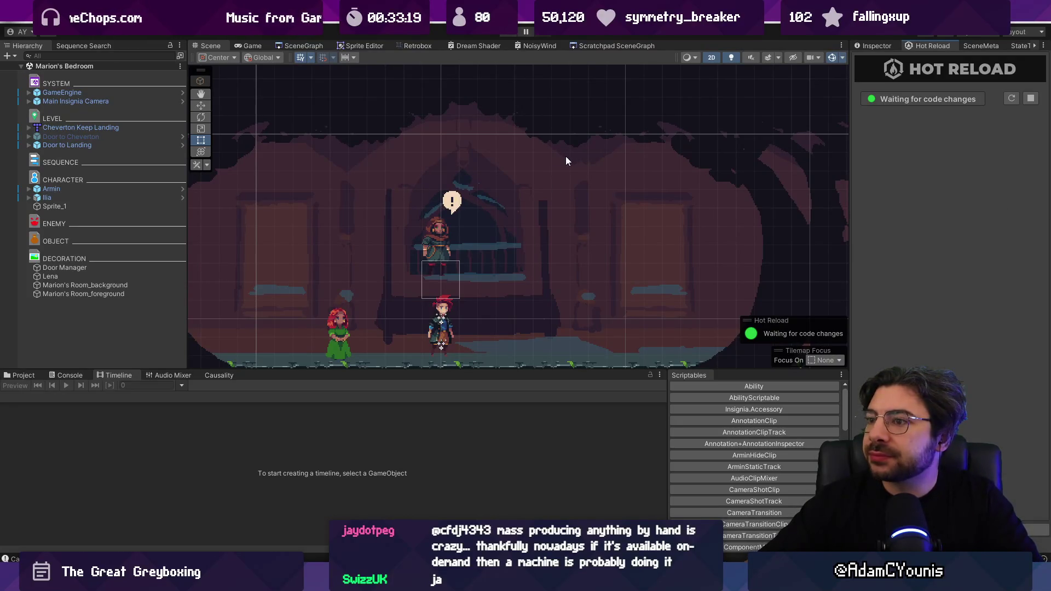
Show the inspector and browse the main and scratchpad scene graphs of level nodes
scroll(550, 199, down, 1)
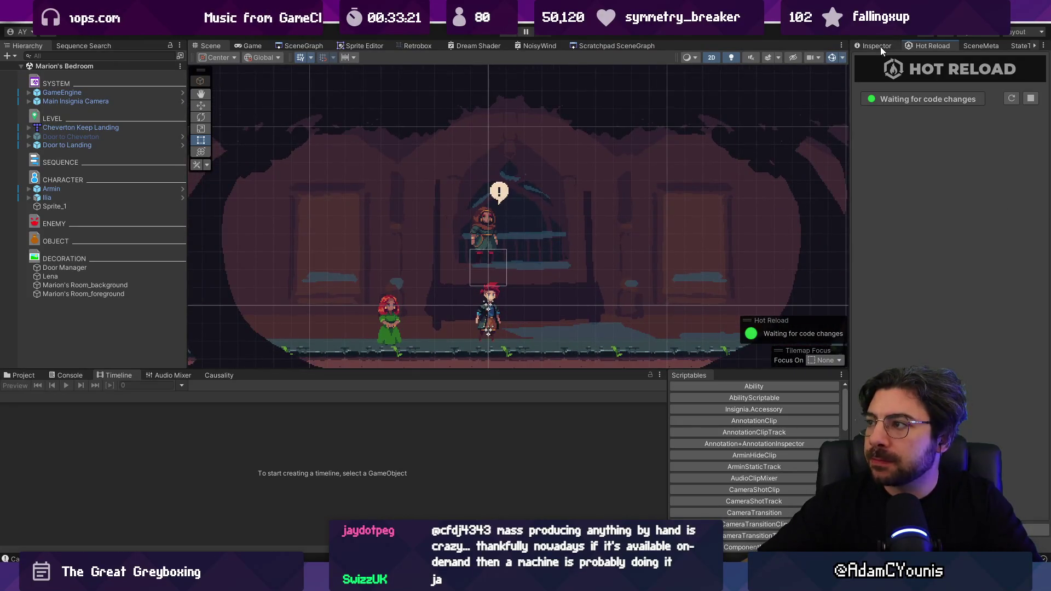
click(879, 47)
scroll(520, 115, down, 1)
click(304, 46)
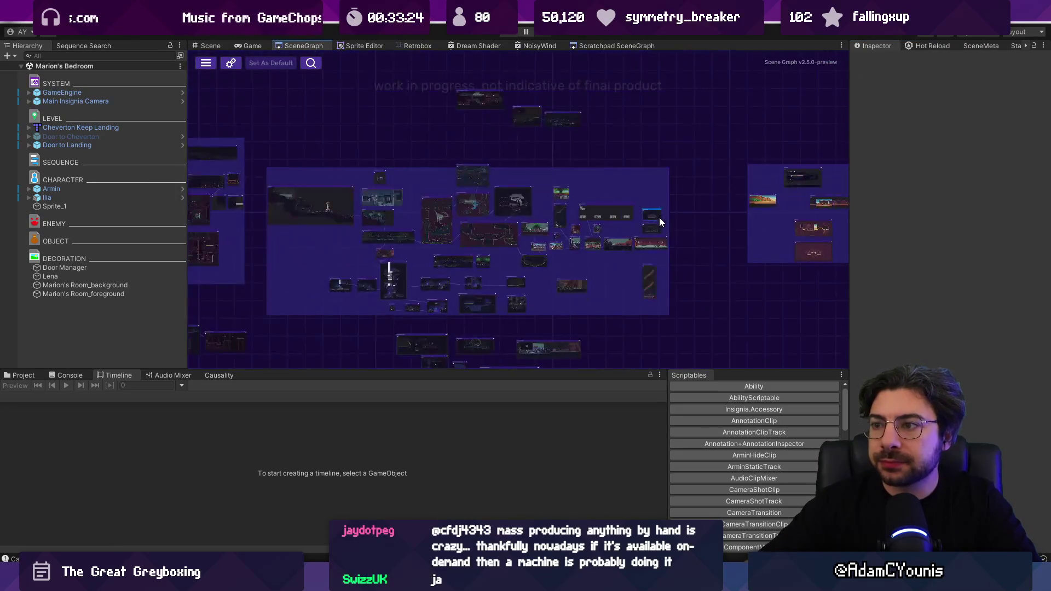
scroll(660, 217, up, 5)
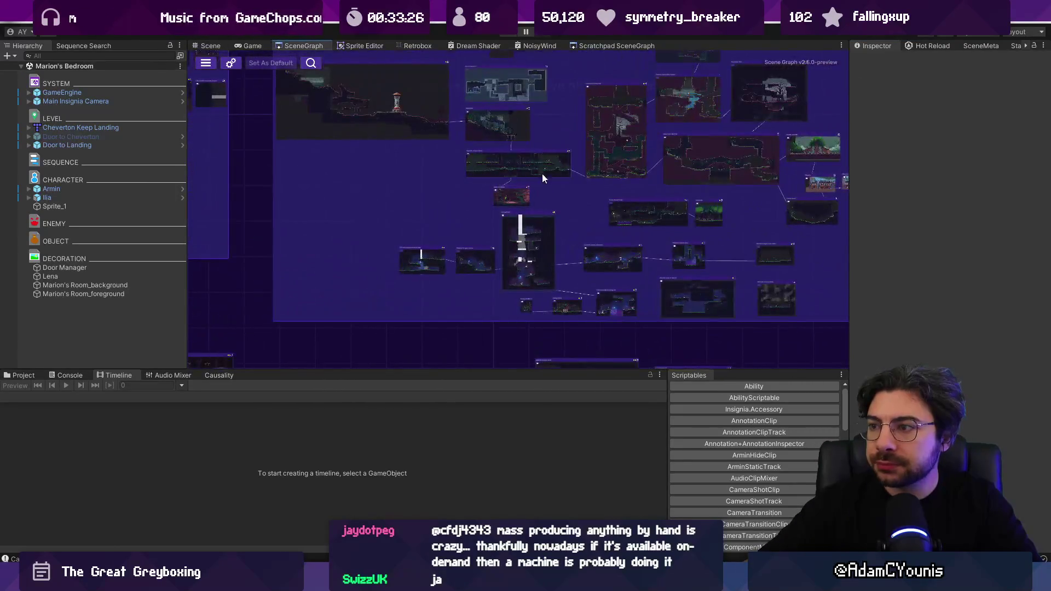
drag(532, 176, 416, 153)
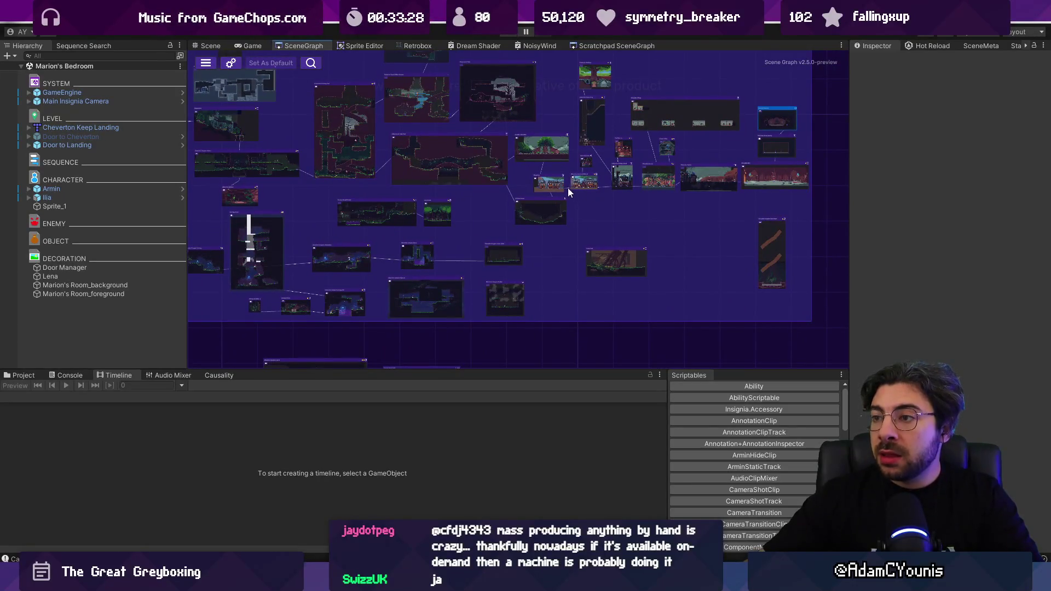
scroll(570, 188, up, 10)
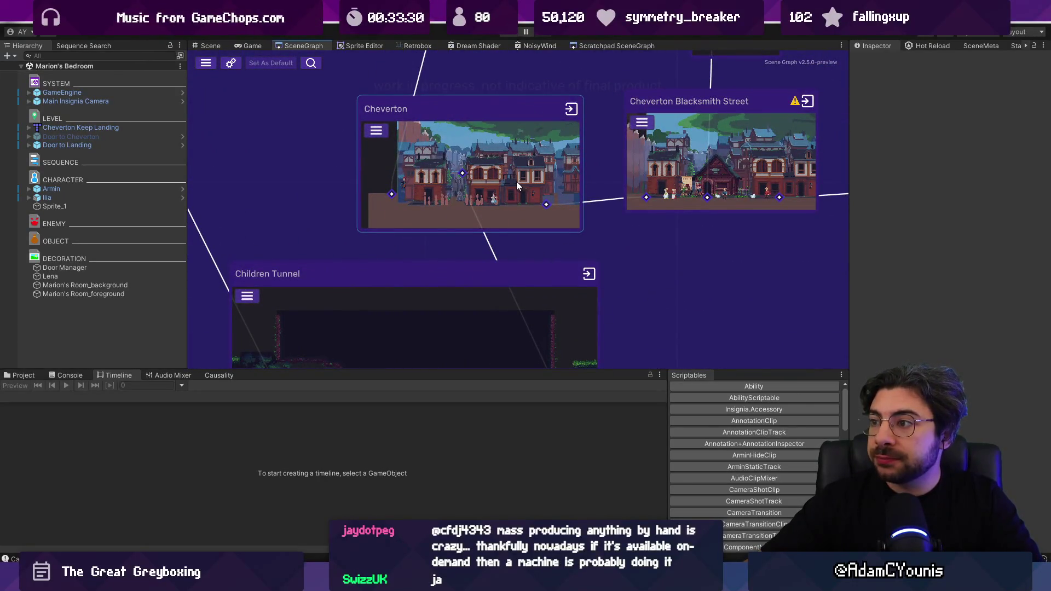
scroll(564, 182, down, 5)
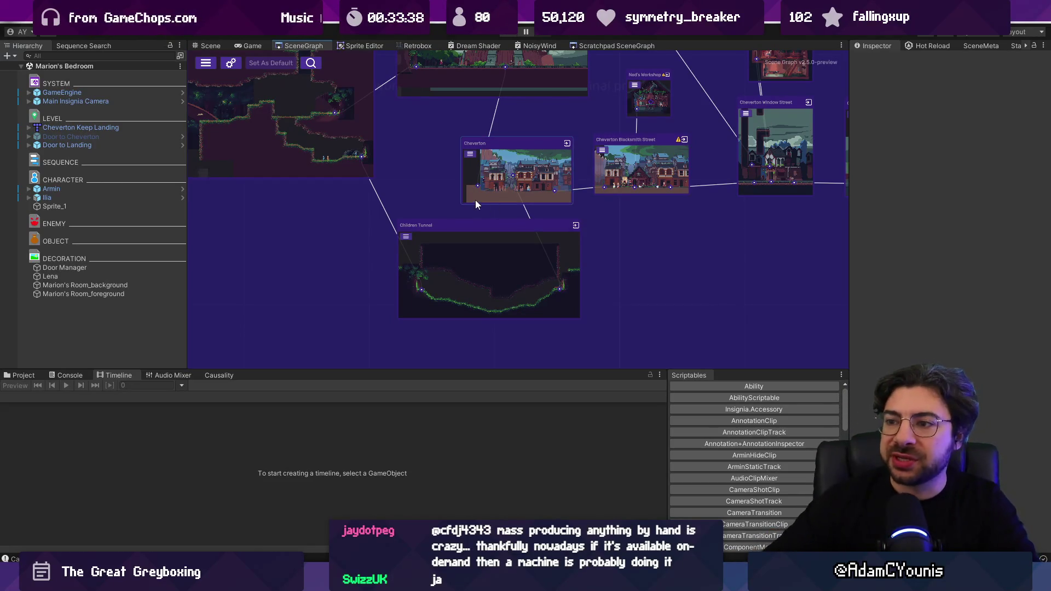
scroll(472, 192, down, 5)
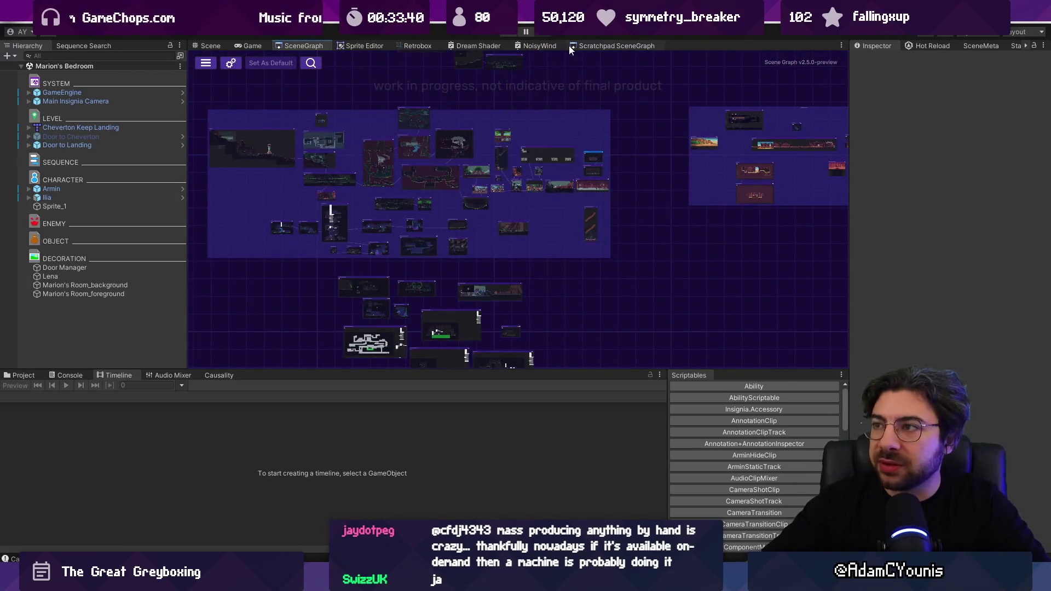
click(582, 45)
scroll(560, 216, up, 8)
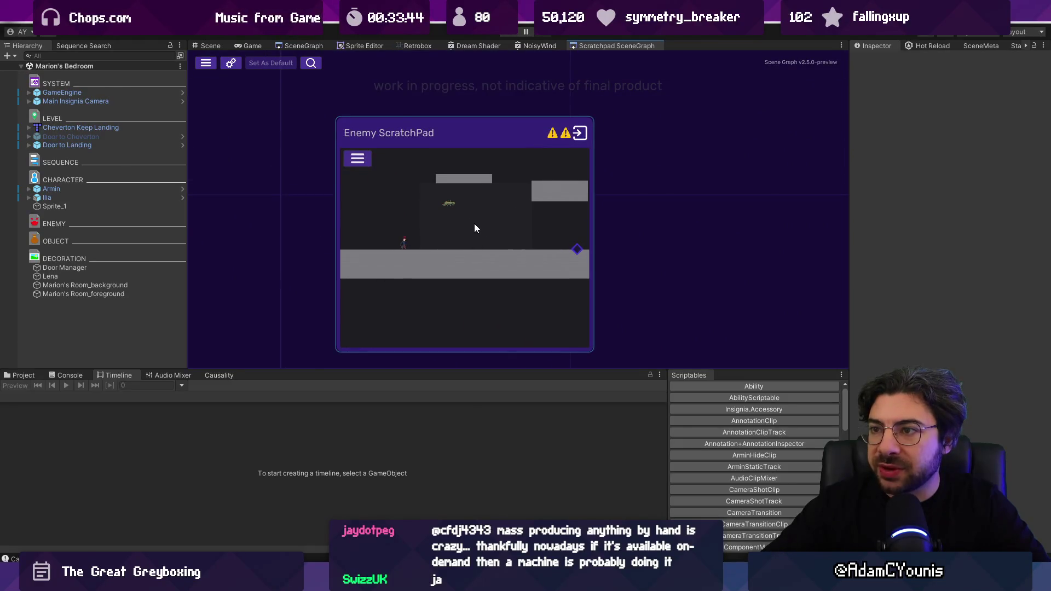
click(304, 46)
scroll(491, 211, up, 3)
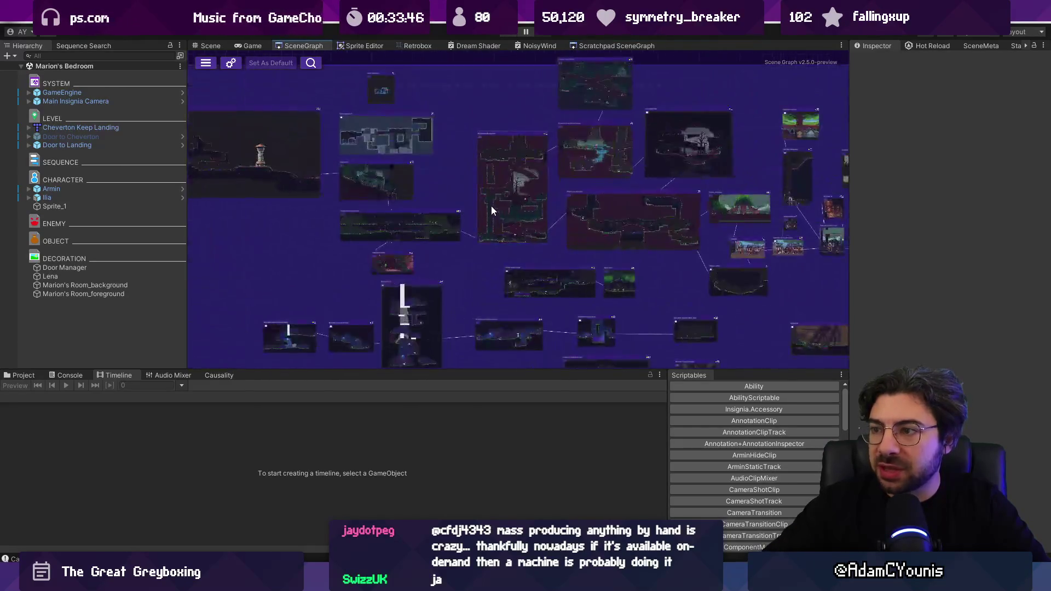
scroll(491, 212, up, 6)
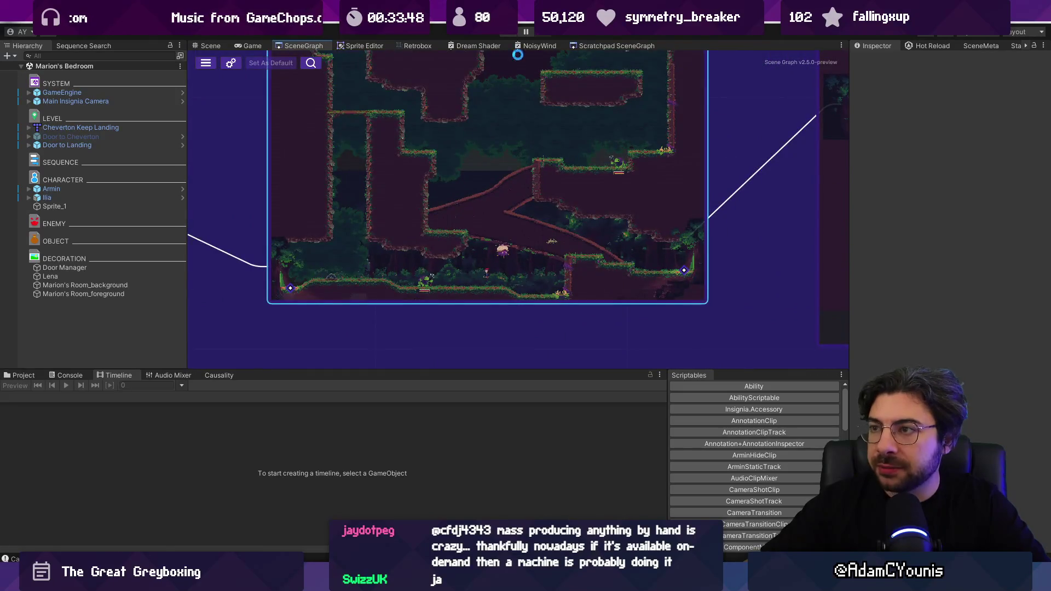
Play-test Cheverwood Canopy West by walking right, then return to the scene graph
click(509, 36)
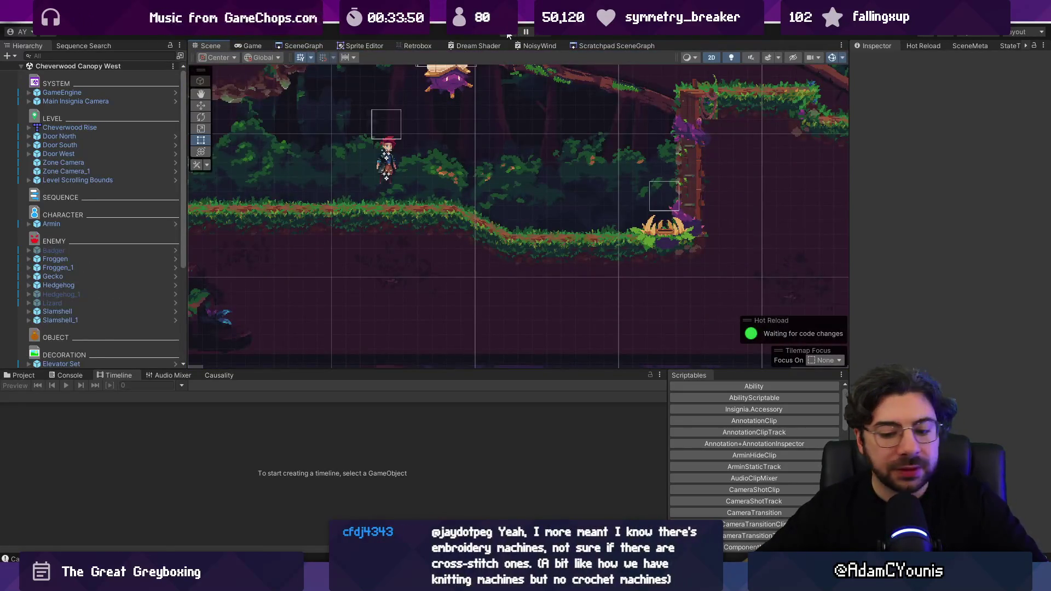
key(Right)
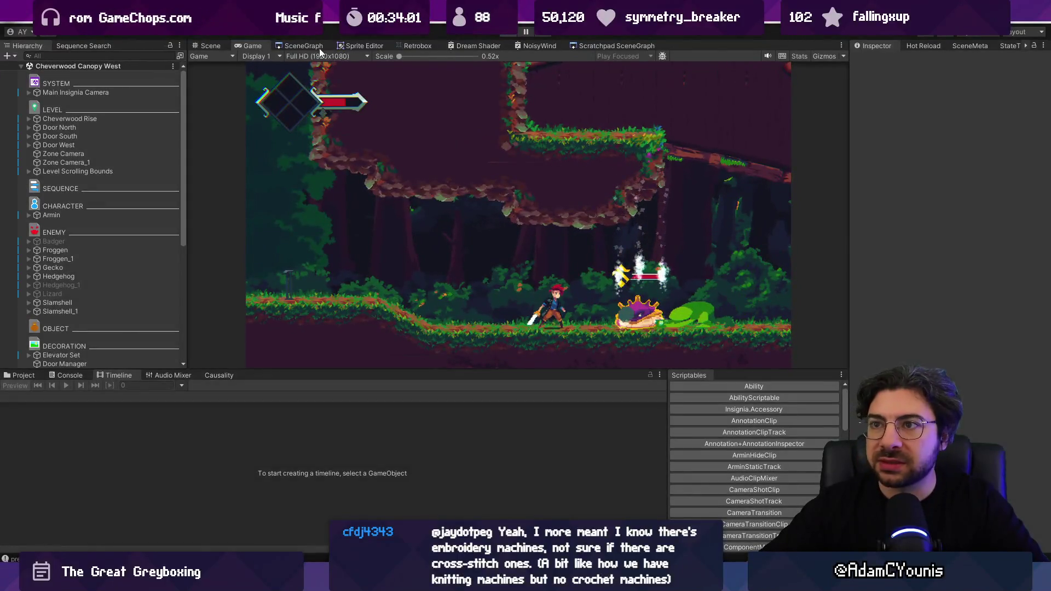
click(319, 47)
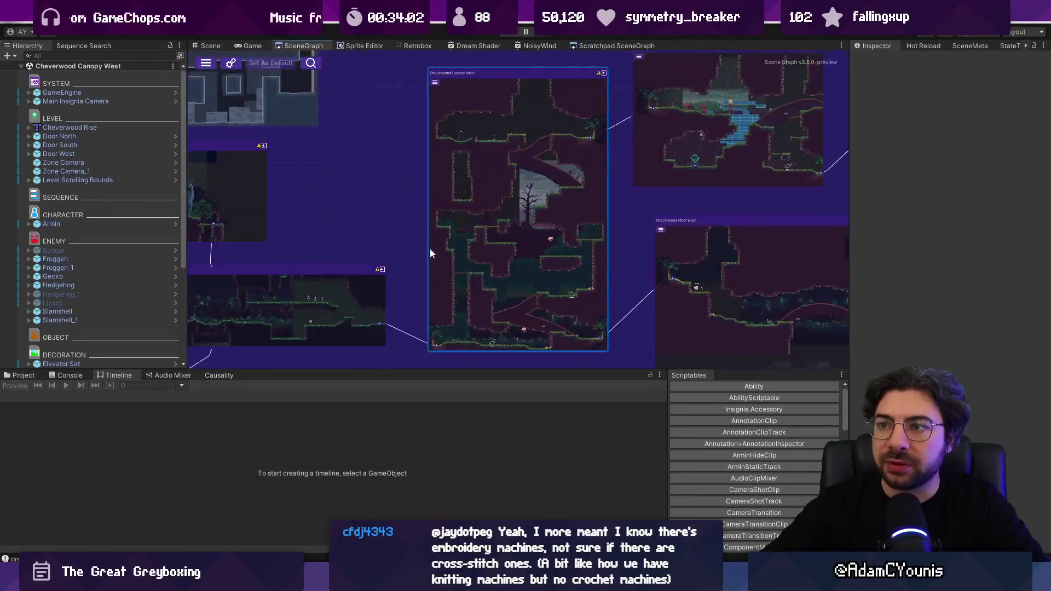
scroll(682, 214, down, 2)
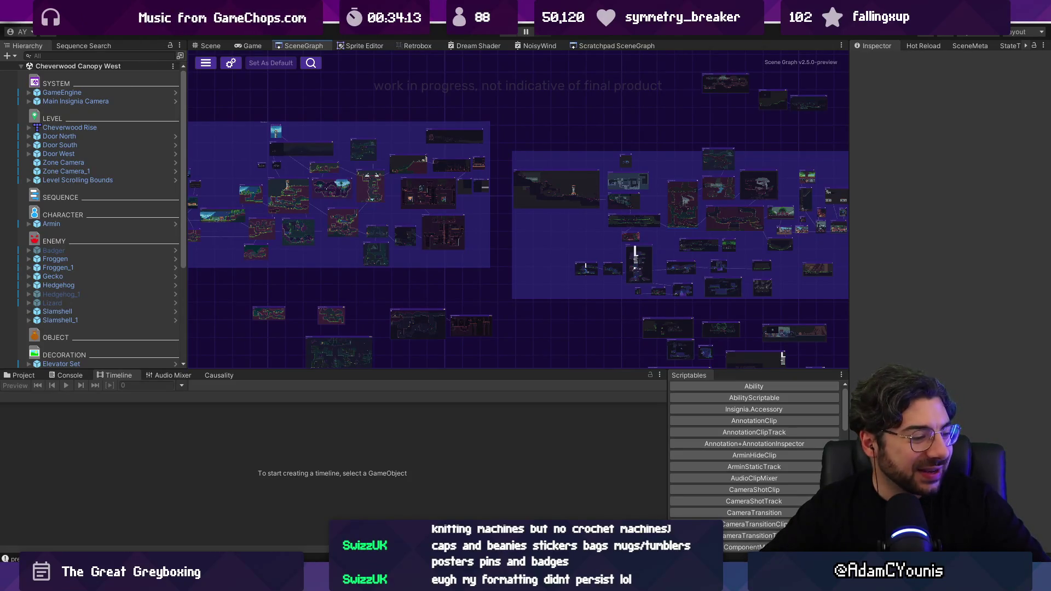
key(alt+Tab)
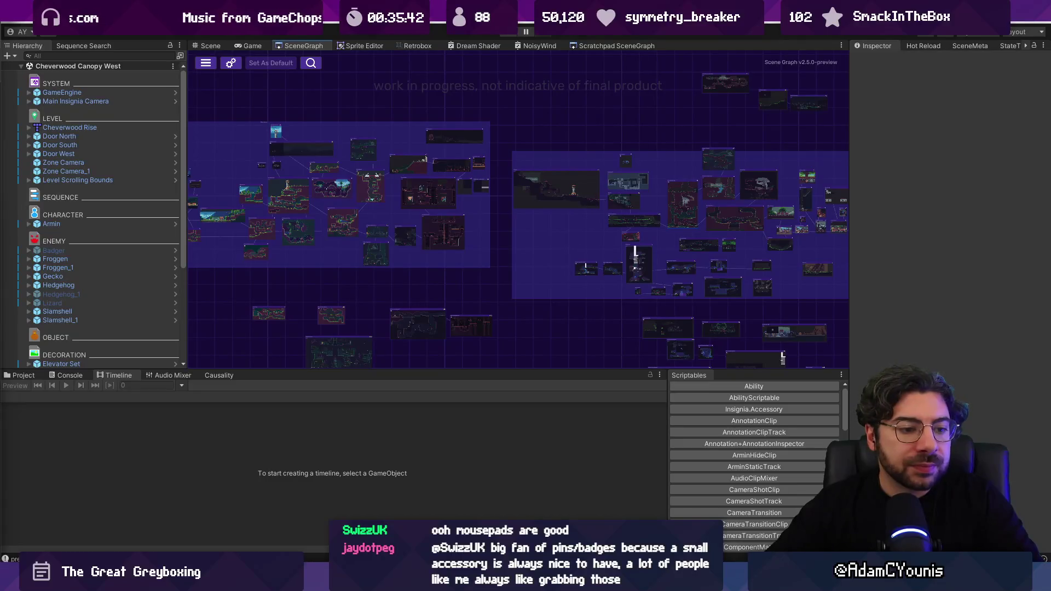
scroll(461, 205, down, 2)
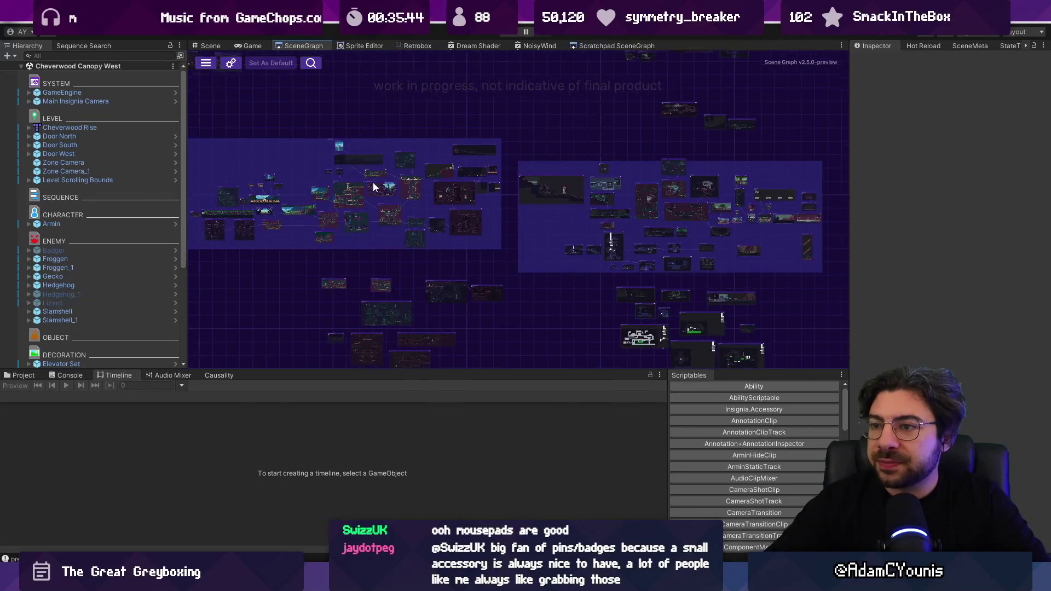
drag(360, 184, 489, 180)
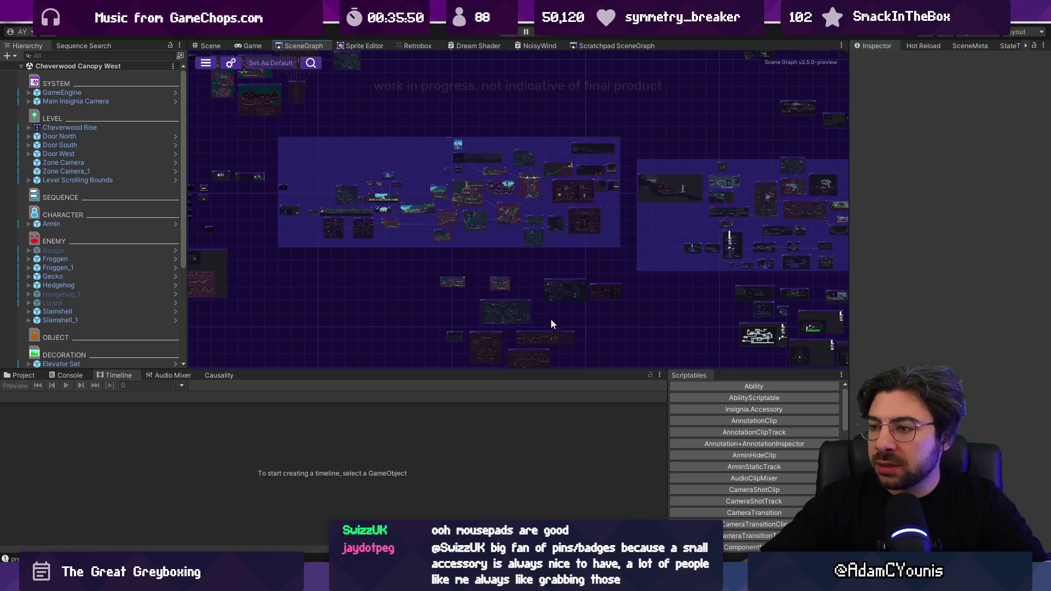
drag(551, 324, 363, 278)
mouse_move(492, 582)
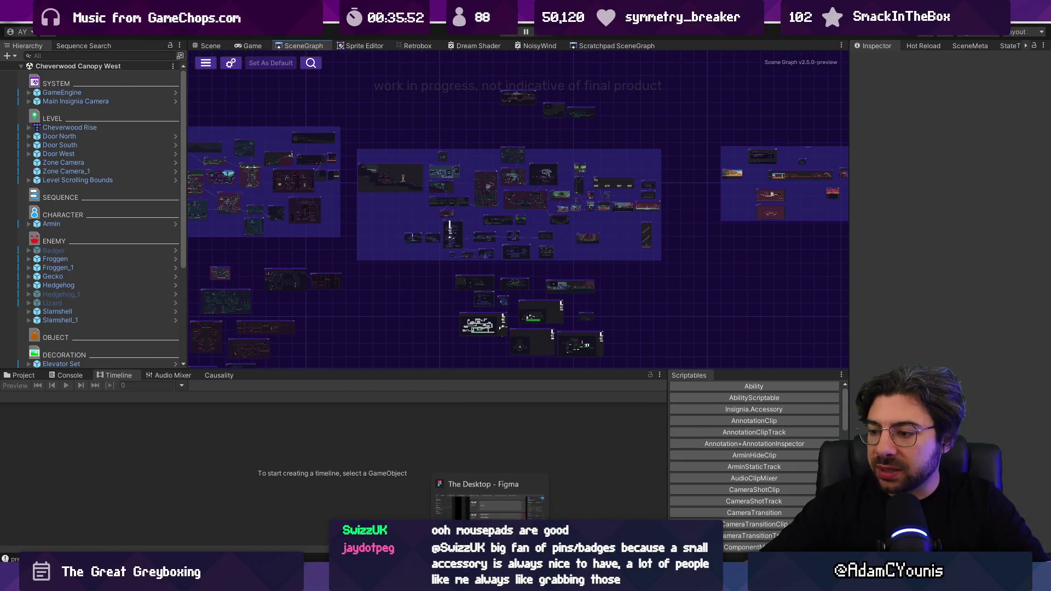
Search Everything for 'slamshell', open Slamshell.aseprite, and select frames 21 through 72
text(sk)
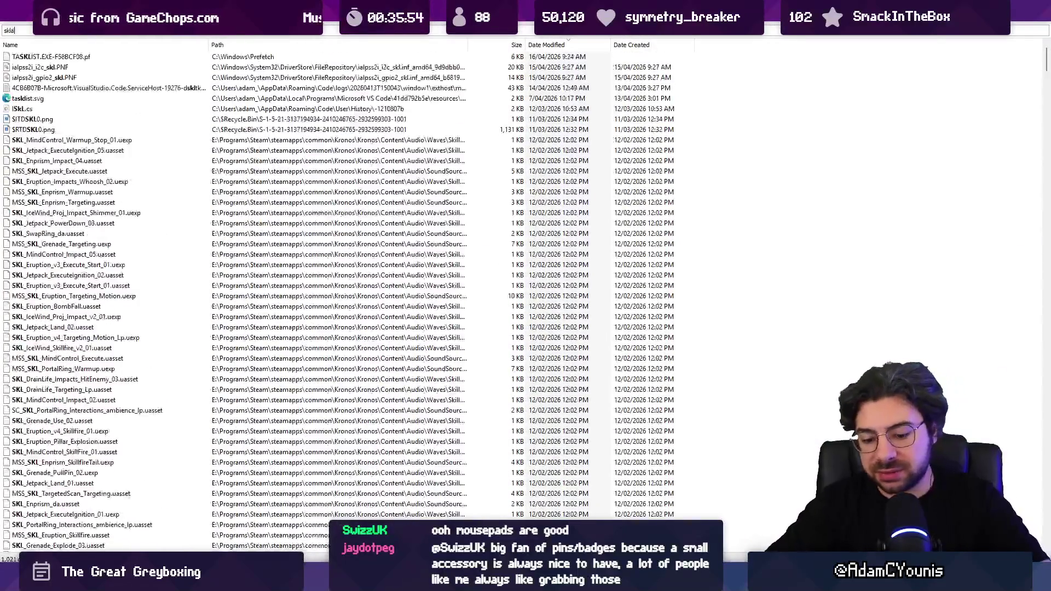
key(BackSpace)
text(lamshe3)
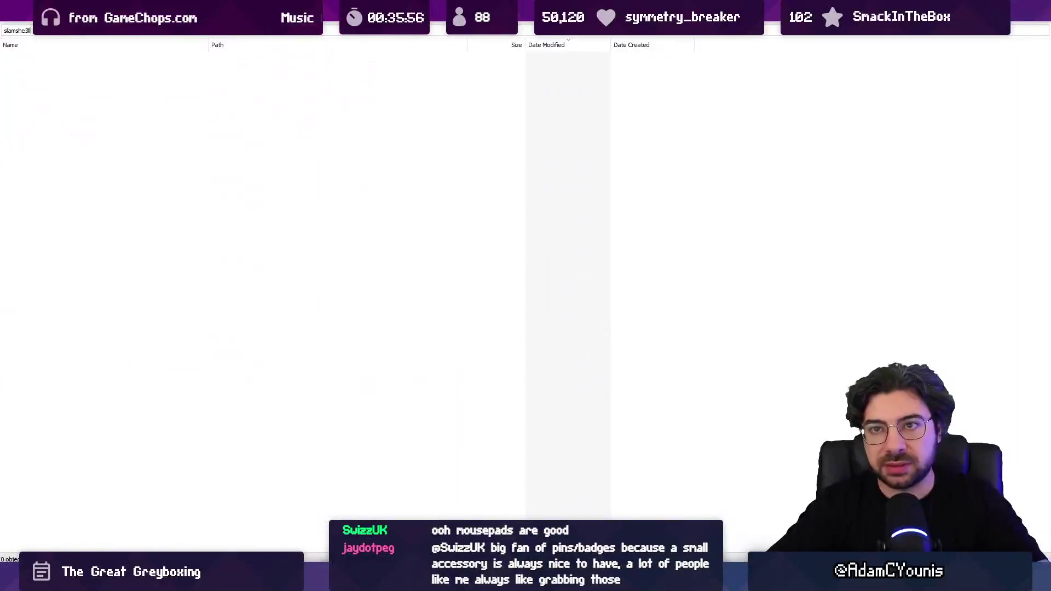
text(ll)
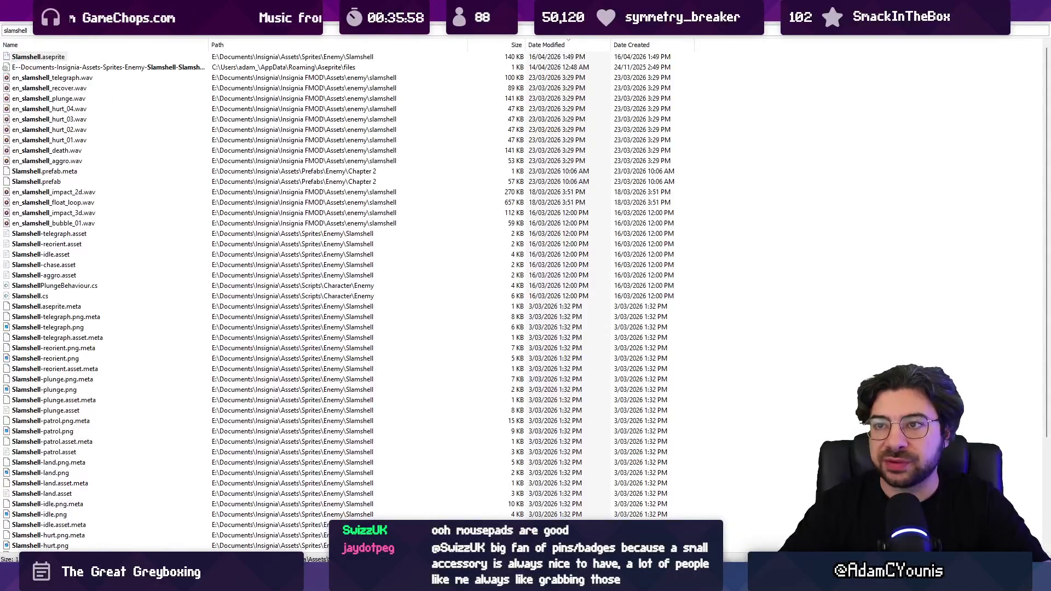
key(Return)
mouse_move(406, 365)
mouse_down()
mouse_move(474, 352)
mouse_move(1007, 362)
mouse_move(717, 357)
mouse_move(730, 356)
mouse_up()
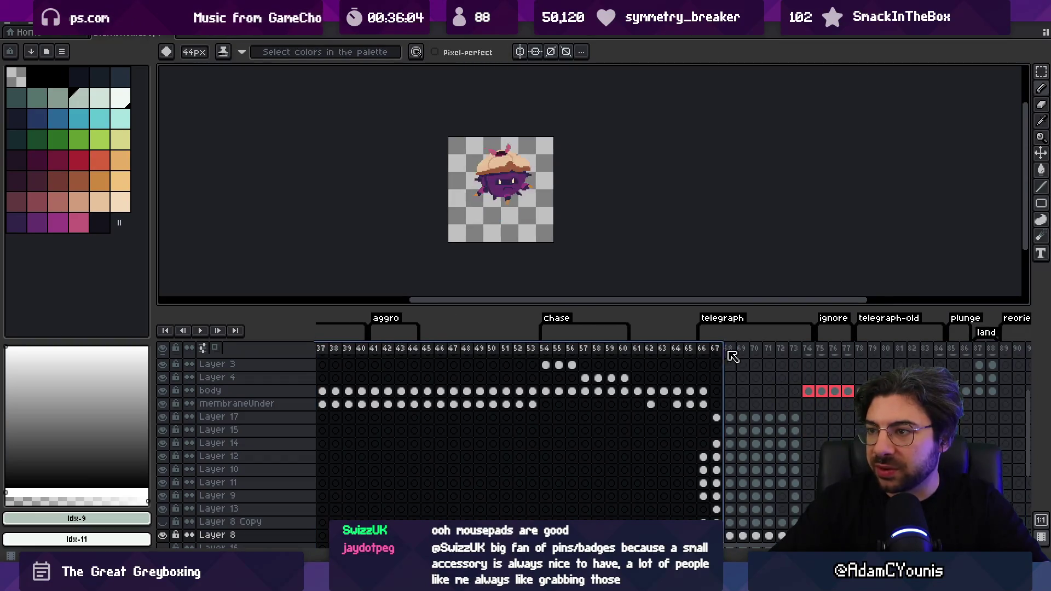
Play the Slamshell animation from frame 66, stopping around telegraph frames 70 and 73
click(705, 347)
key(Return)
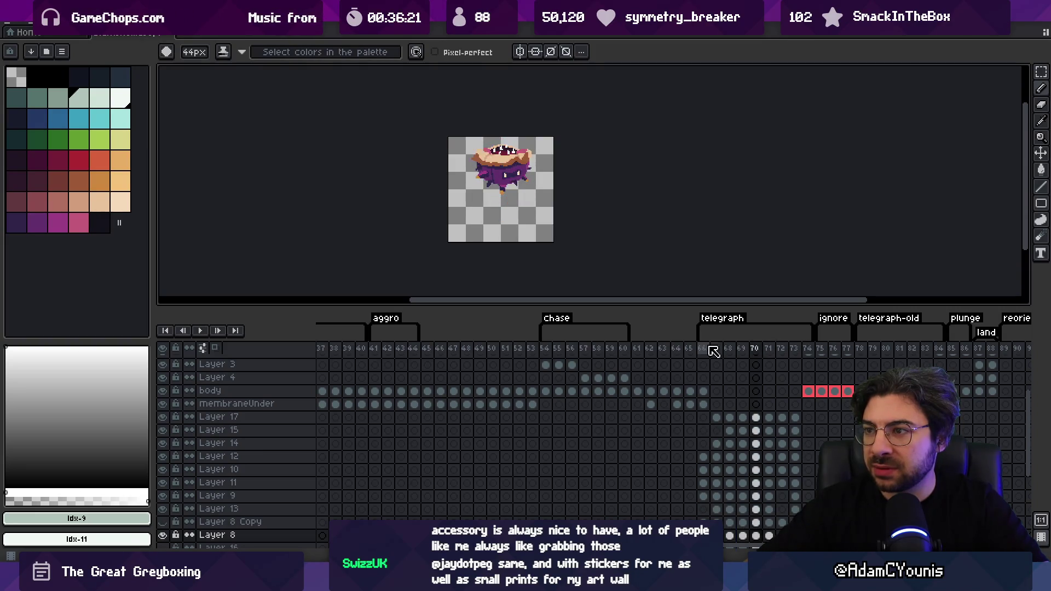
key(Return)
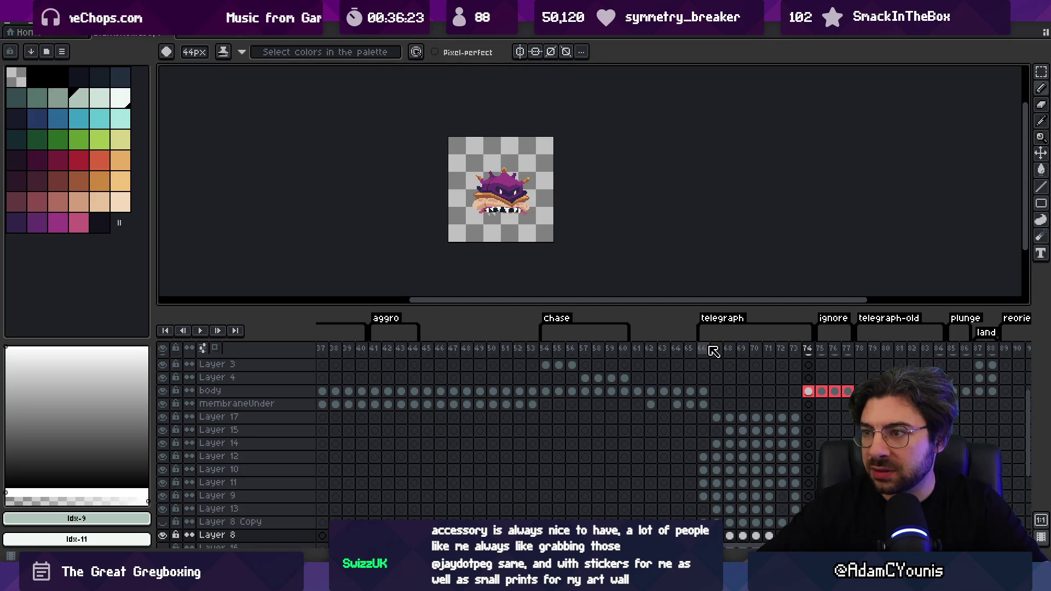
key(Return)
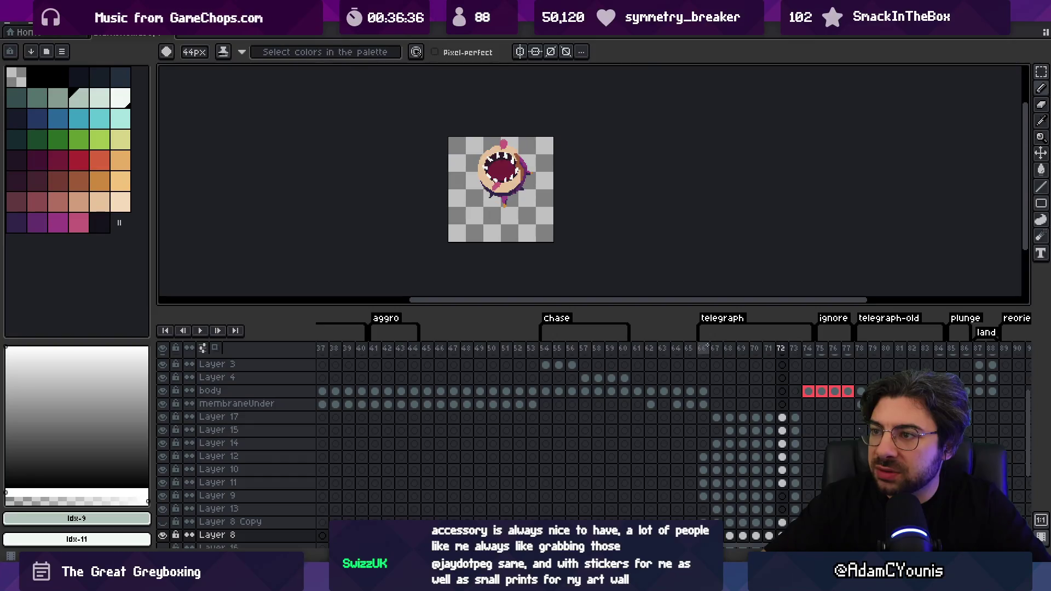
key(Return)
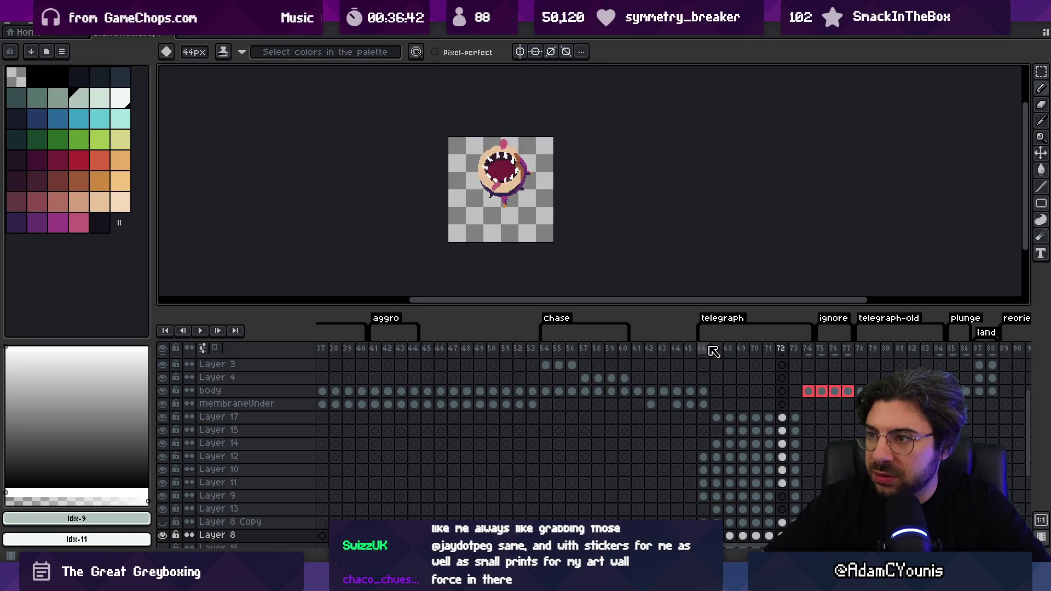
key(Return)
Step back and forth through frames 71–73, then return to the Unity editor
key(Left)
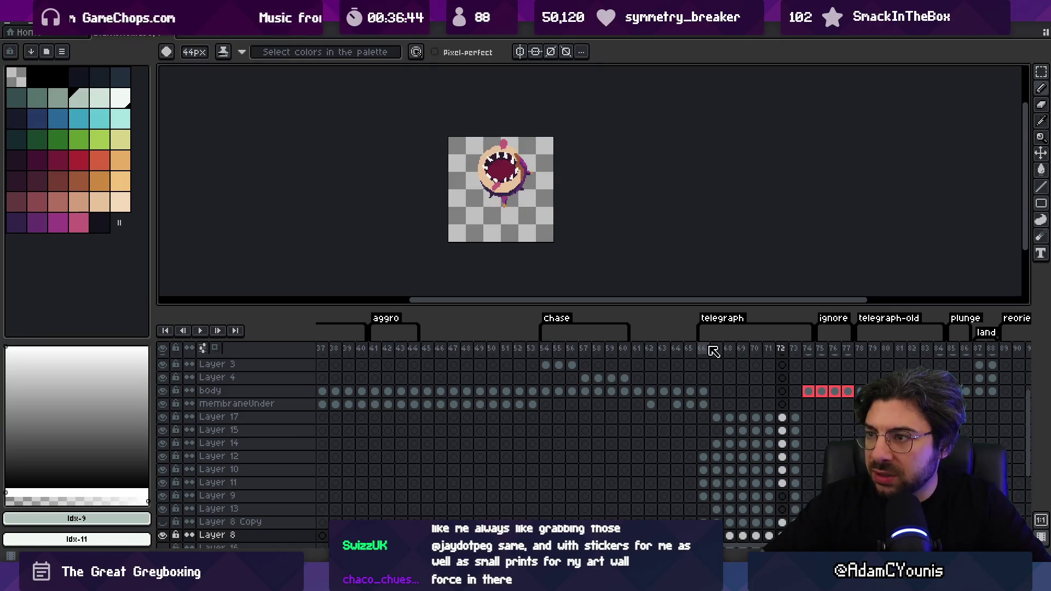
key(Left)
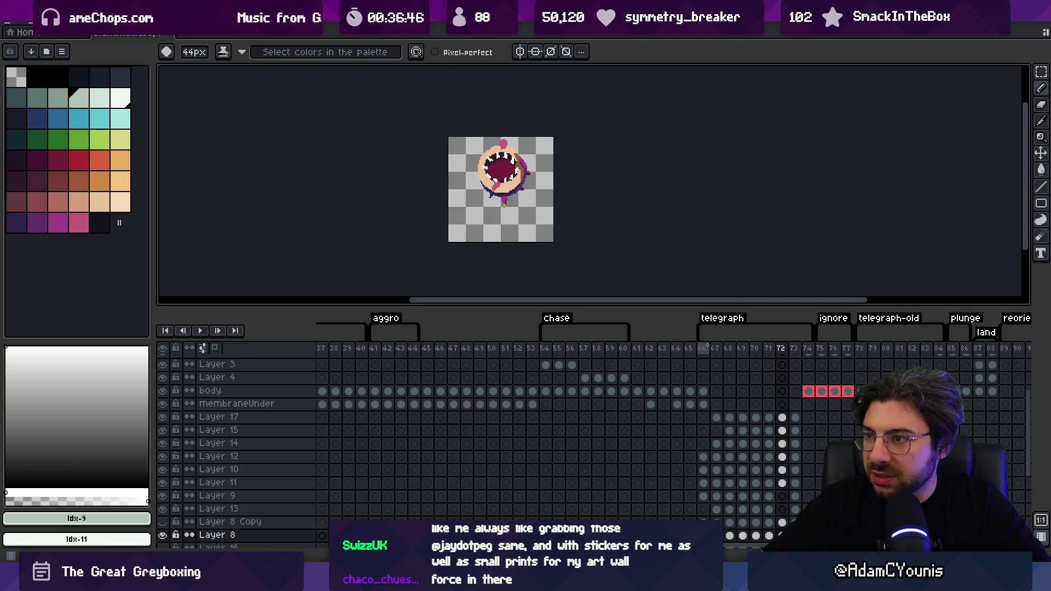
key(Right)
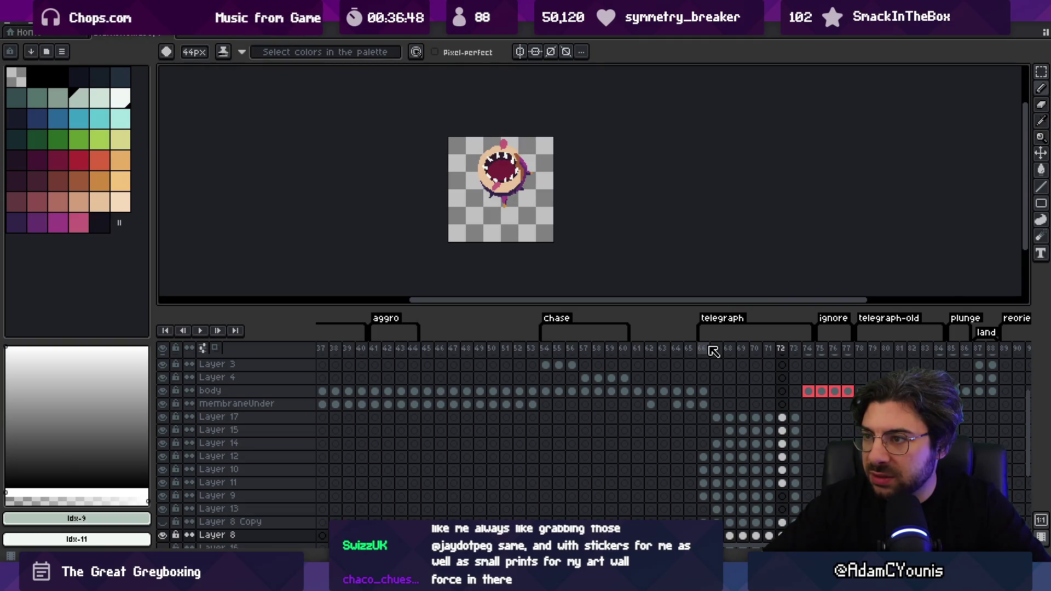
key(Left)
key(Right)
key(Right)
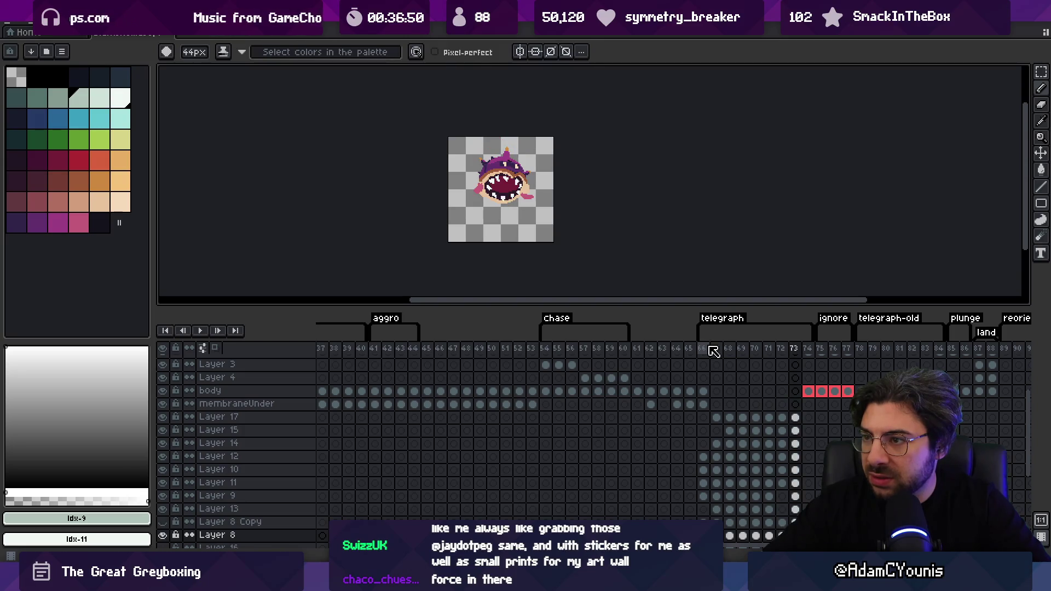
key(Left)
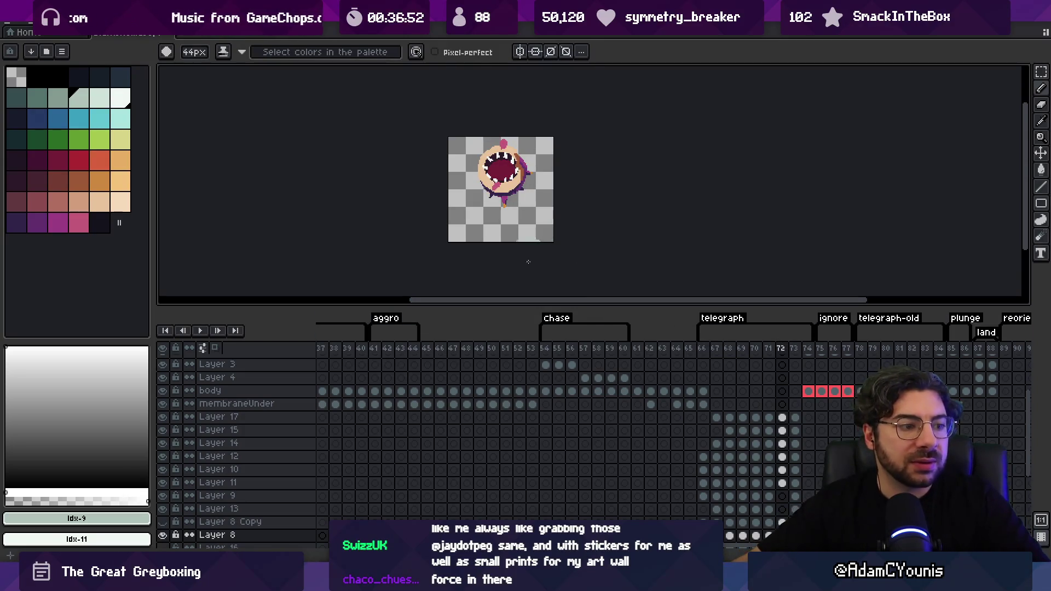
drag(563, 221, 527, 242)
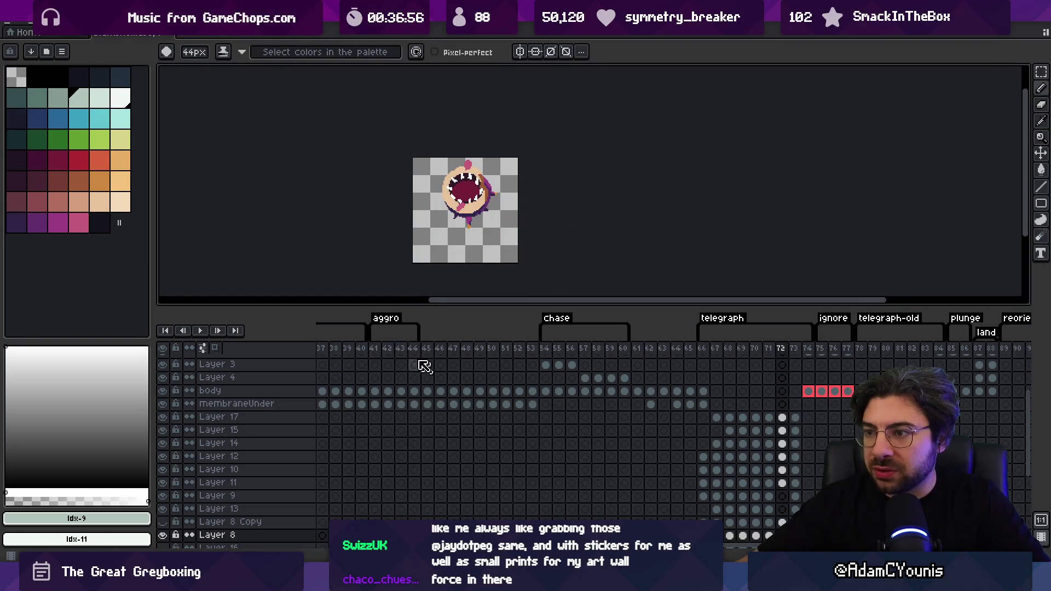
key(alt+Tab)
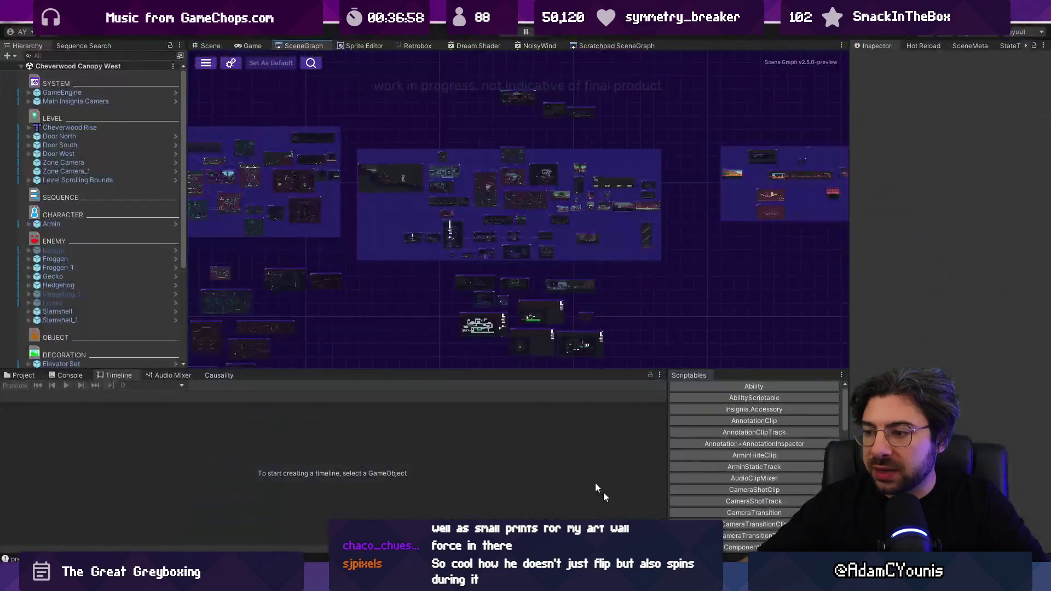
Search the Unity project for slamshell, then zoom in on the Slamshell sprite in Aseprite
click(15, 378)
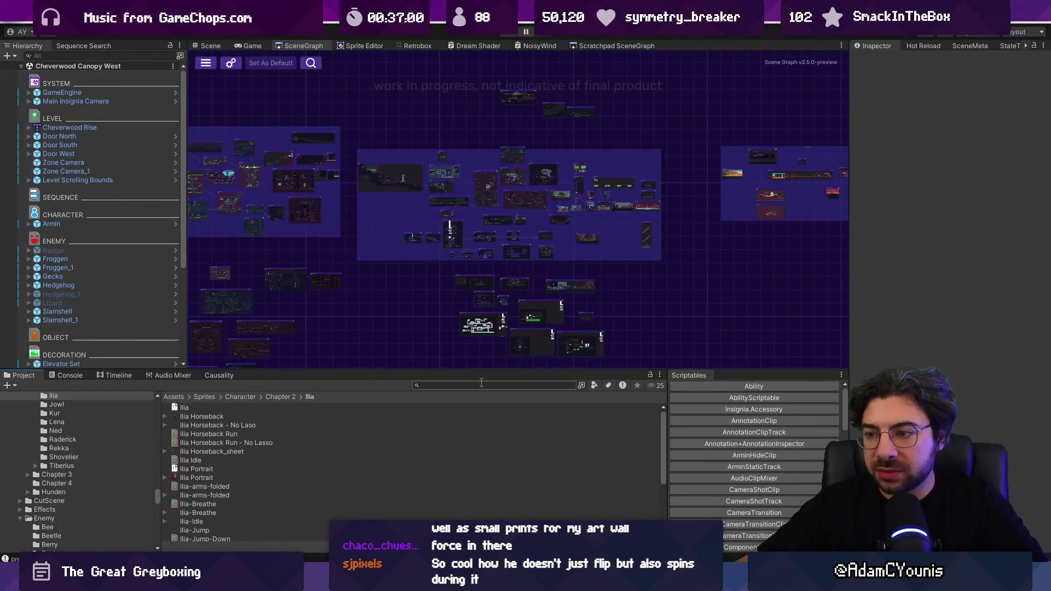
text(slamshell)
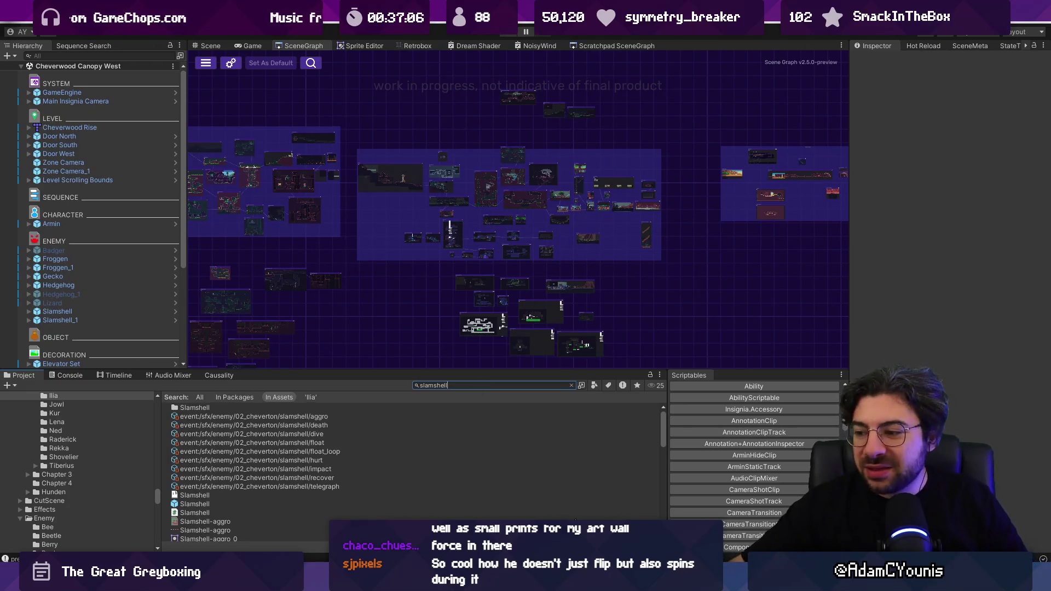
key(alt+Tab)
key(plus)
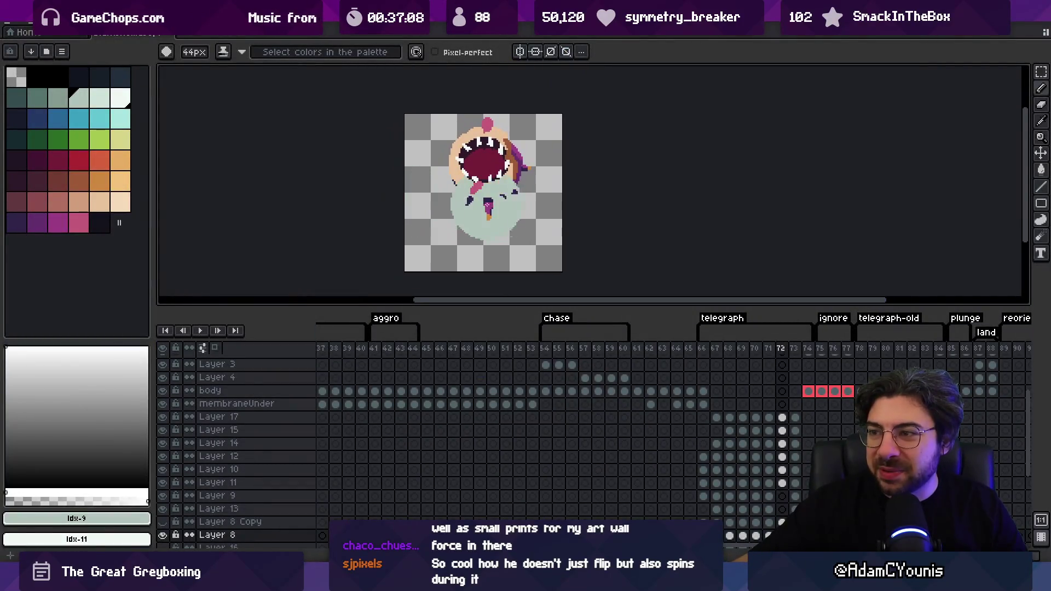
Shrink the brush and select Slamshell's telegraph frames 66–73 in the timeline
click(706, 354)
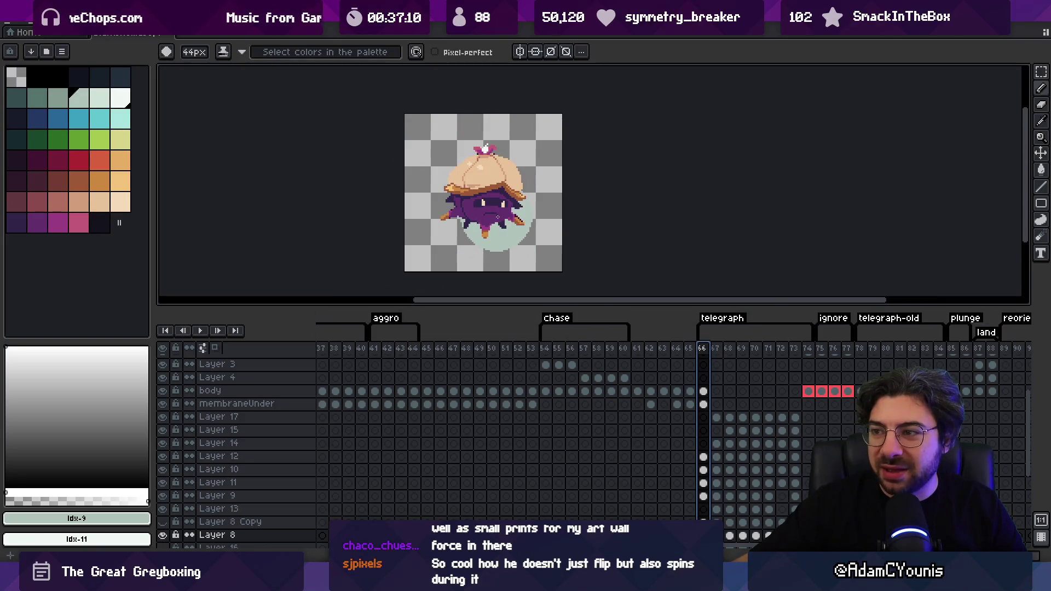
key(b)
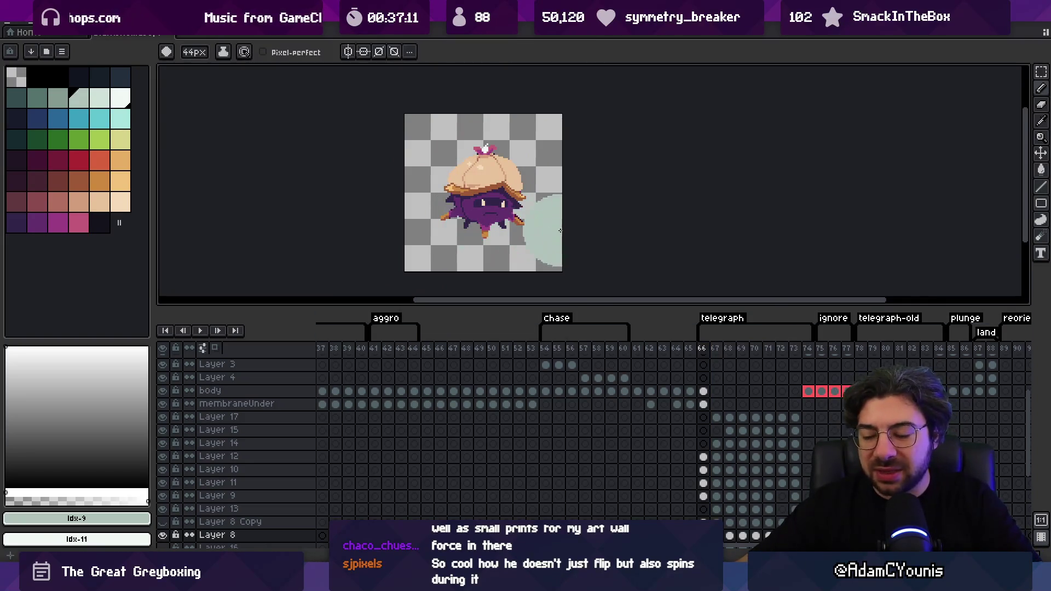
key(minus)
key(minus)
key(minus)
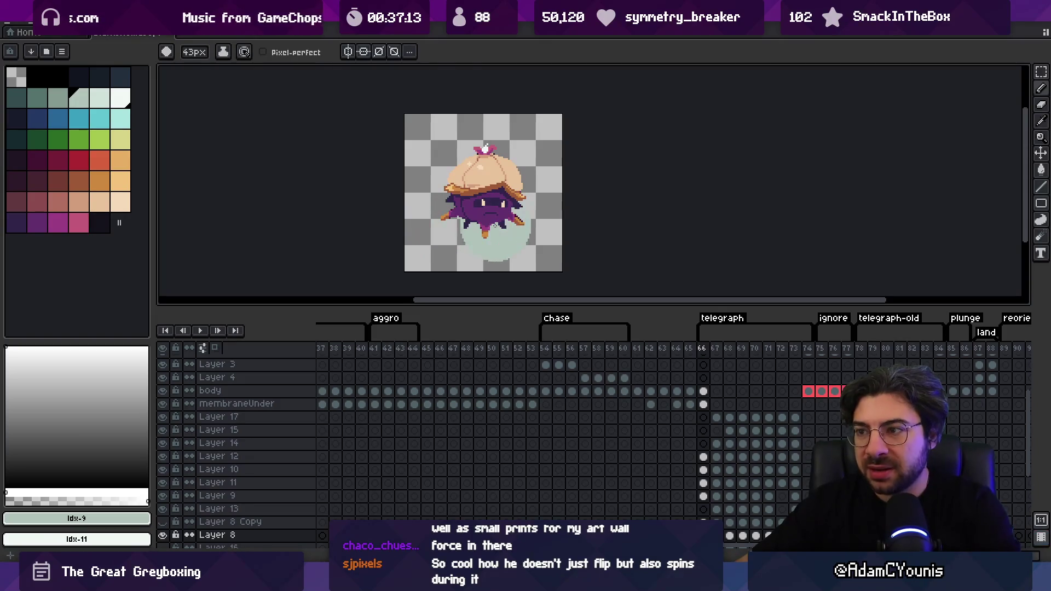
mouse_move(704, 351)
mouse_down()
mouse_move(813, 346)
mouse_move(725, 346)
mouse_move(811, 341)
mouse_move(734, 347)
mouse_move(777, 344)
mouse_move(752, 350)
mouse_up()
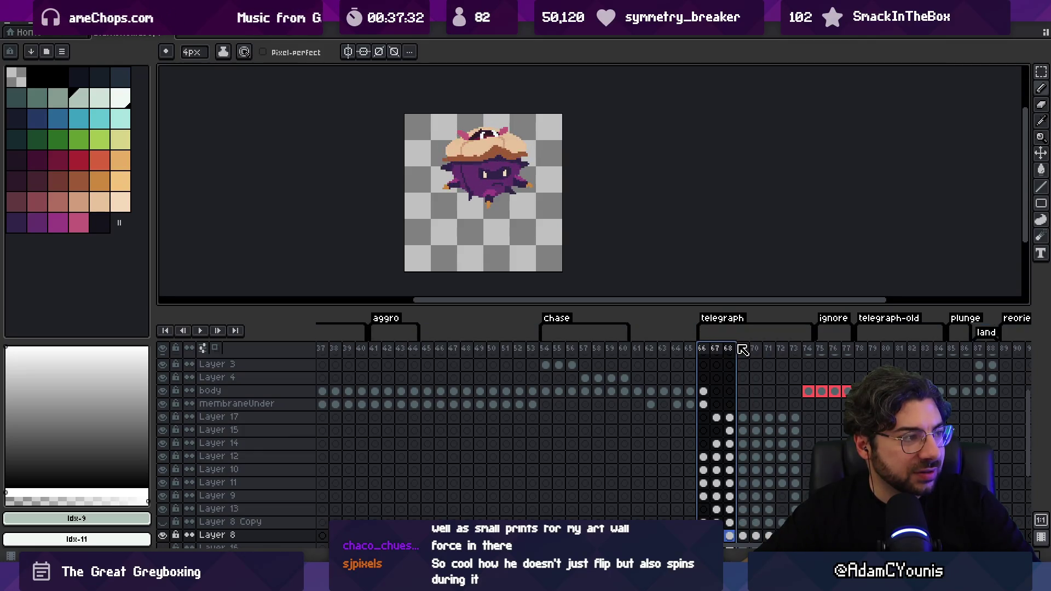
drag(765, 347, 808, 340)
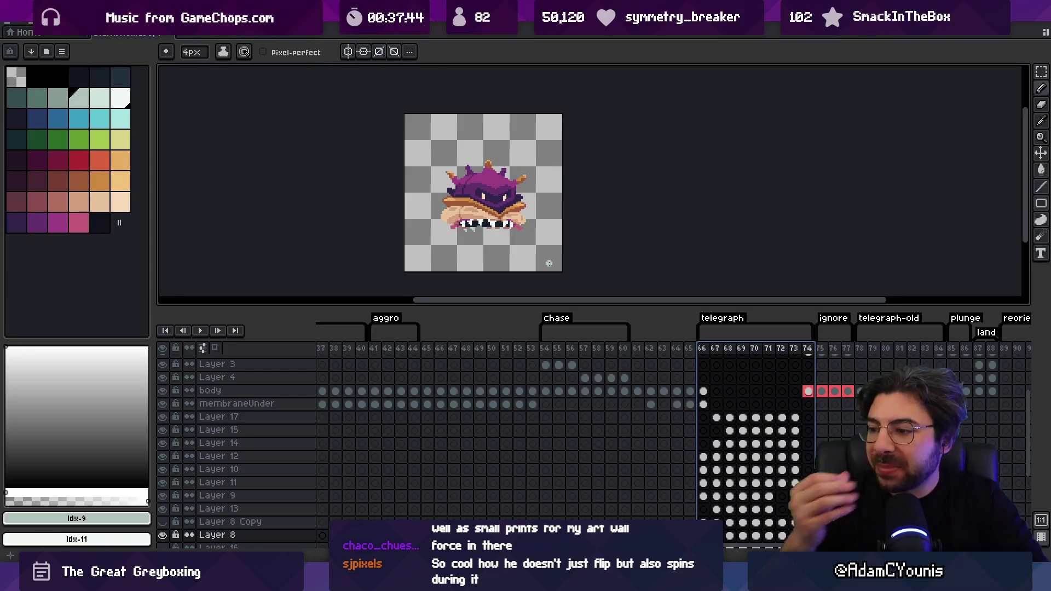
key(alt+Tab)
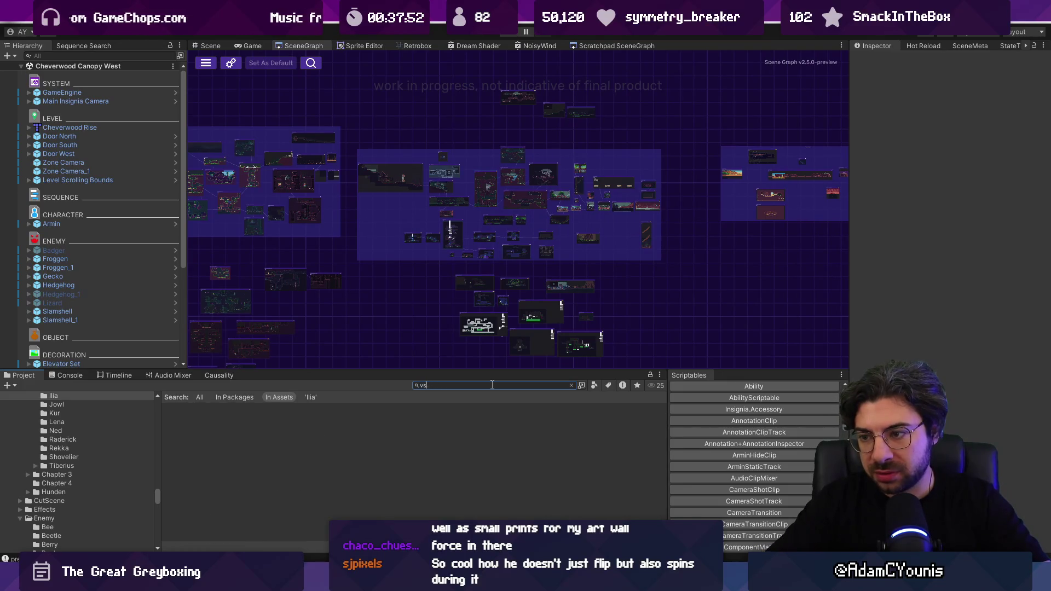
Open the ArminBehaviour script in the code editor, then start a project search for 'armin deflect'
key(BackSpace)
key(BackSpace)
text(arminbehaviour)
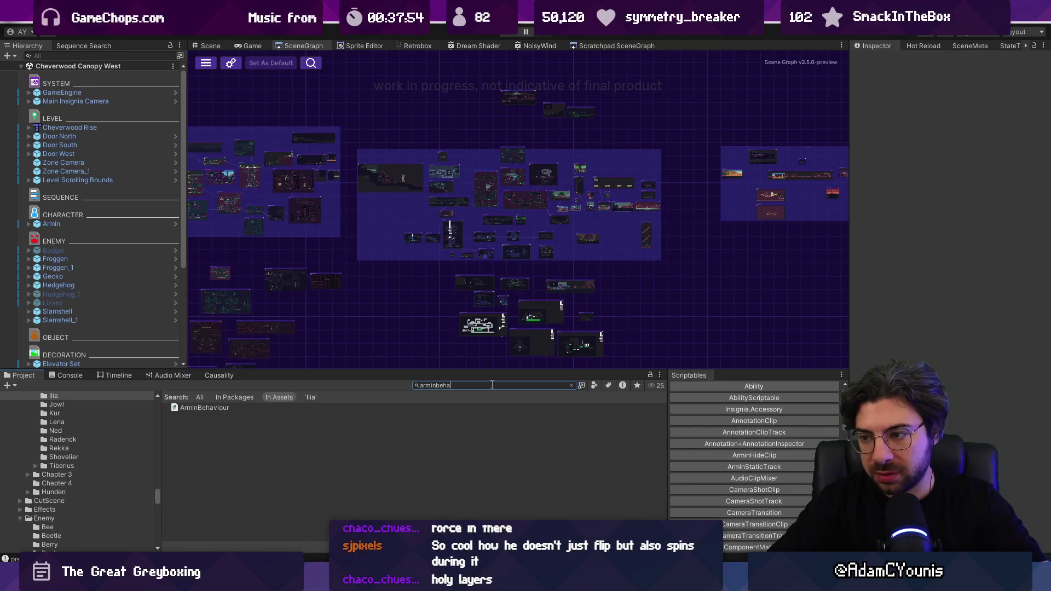
key(Down)
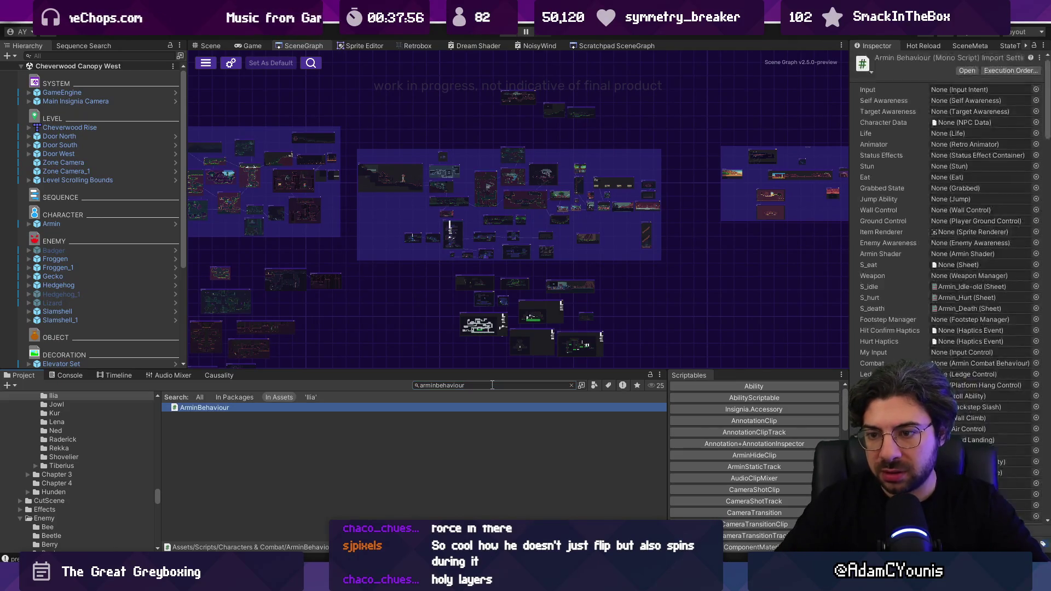
double_click(436, 408)
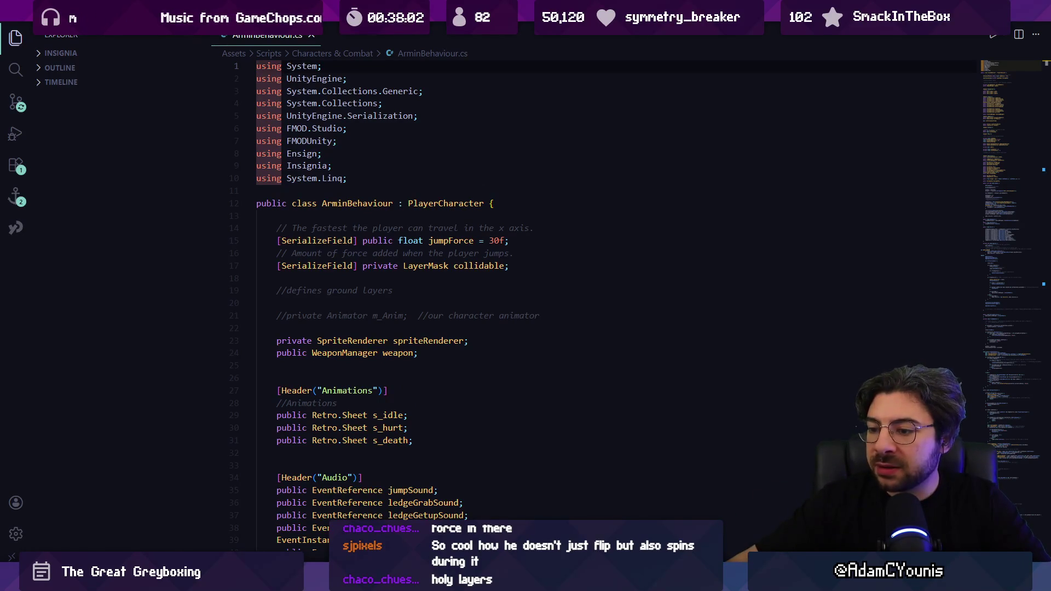
key(alt+Tab)
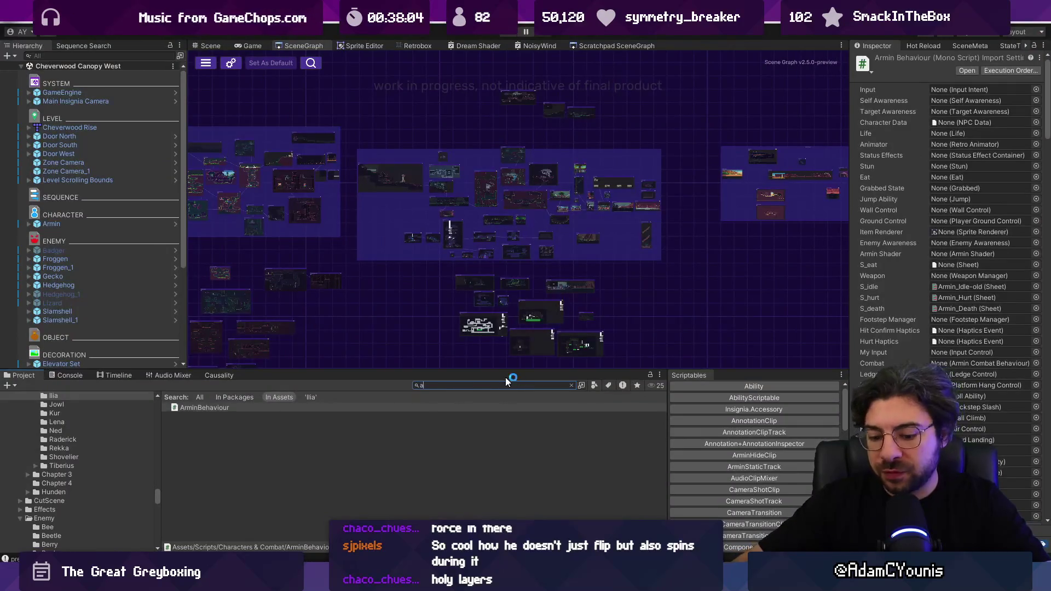
text(rmin deflect)
Inspect the Armin Deflect-Guard3 texture and its slices, stepping through the Guard and Rattle sprites
scroll(290, 441, down, 5)
click(240, 461)
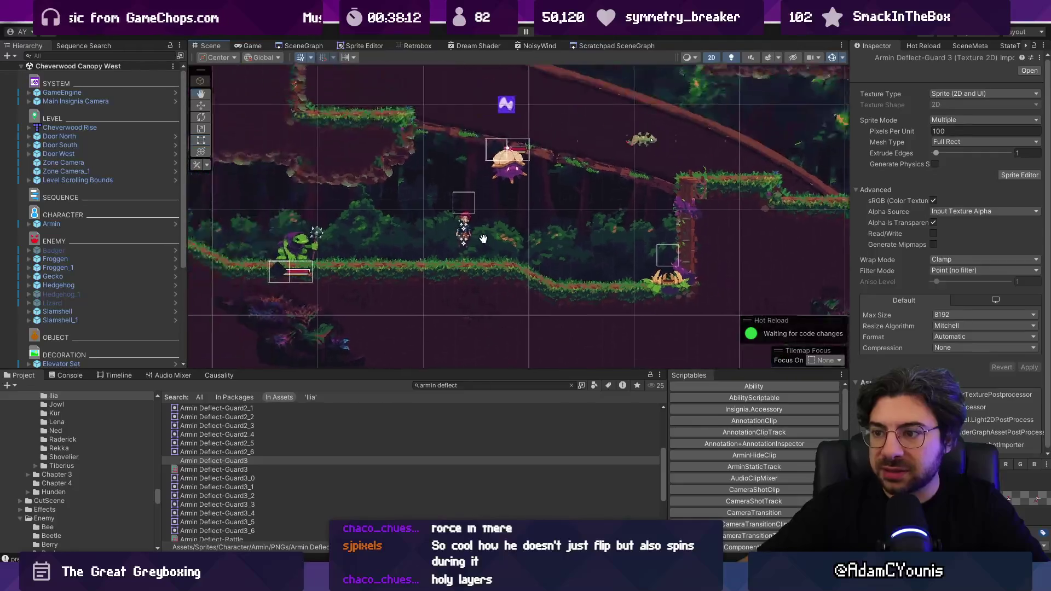
click(251, 470)
click(264, 478)
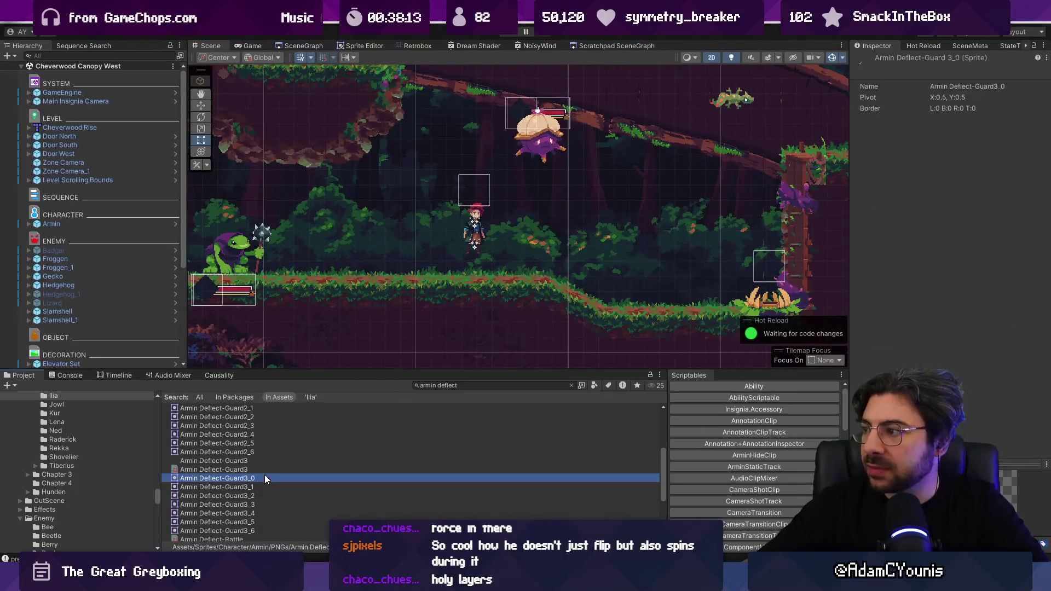
key(Down)
key(Down)
key(Down)
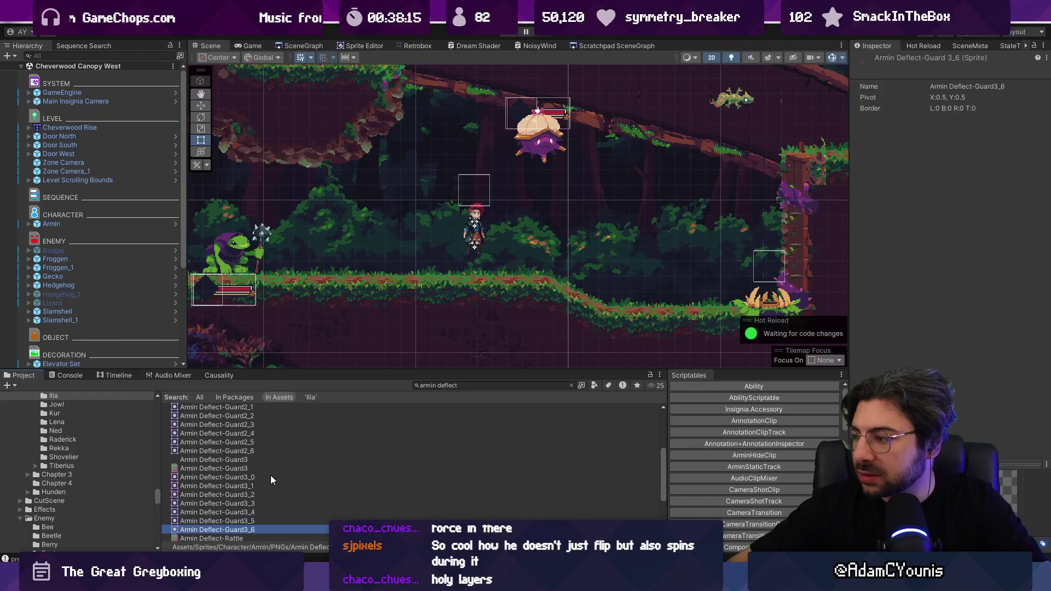
key(Up)
key(Up)
key(Up)
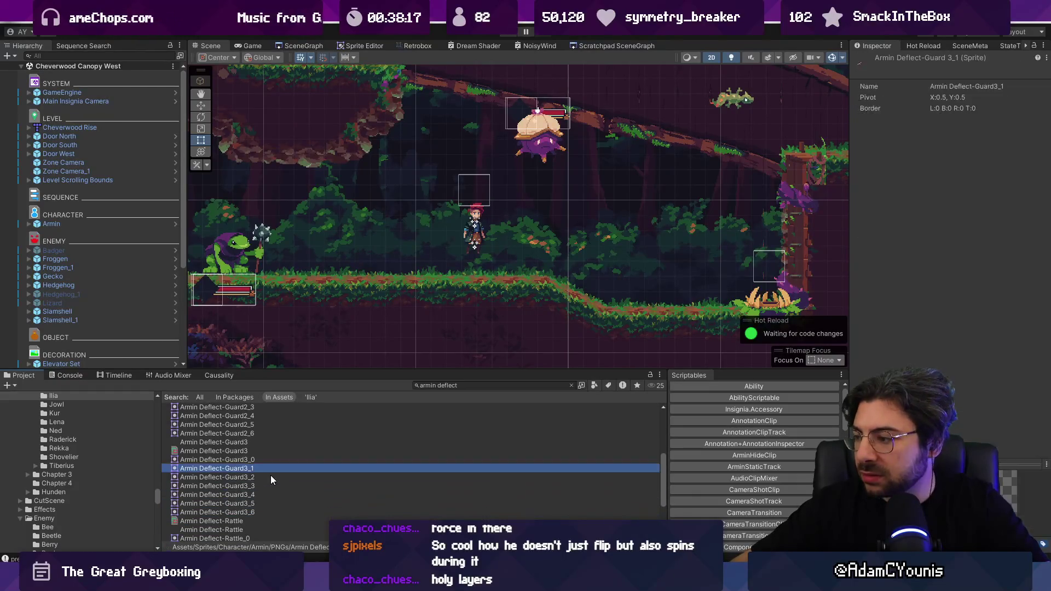
key(Down)
key(Down)
key(Down)
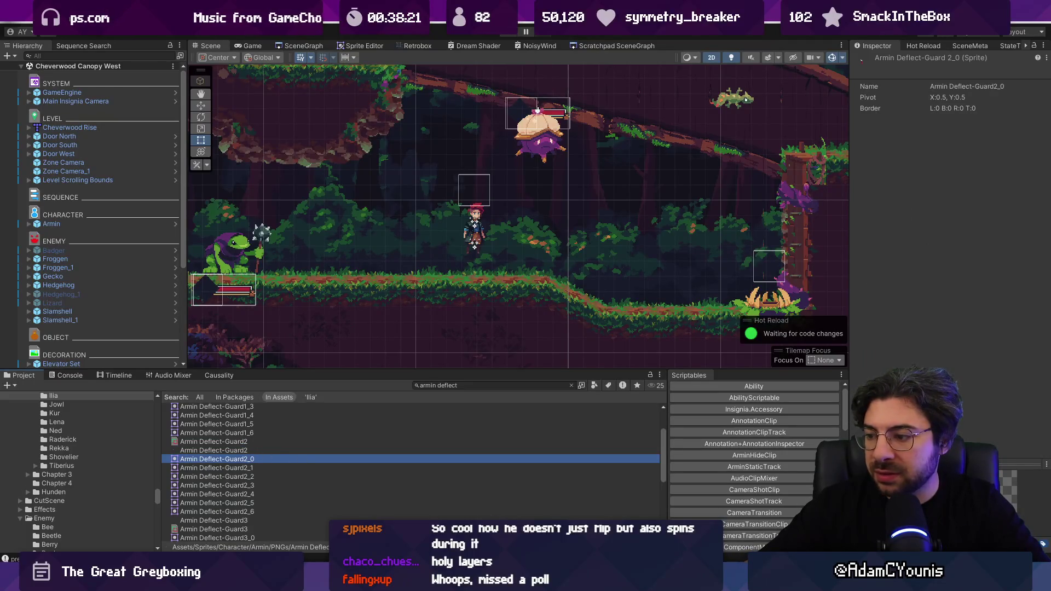
key(ctrl+alt+space)
Search Everything for 'armin deflect' and open Armin Deflect.aseprite
text(a)
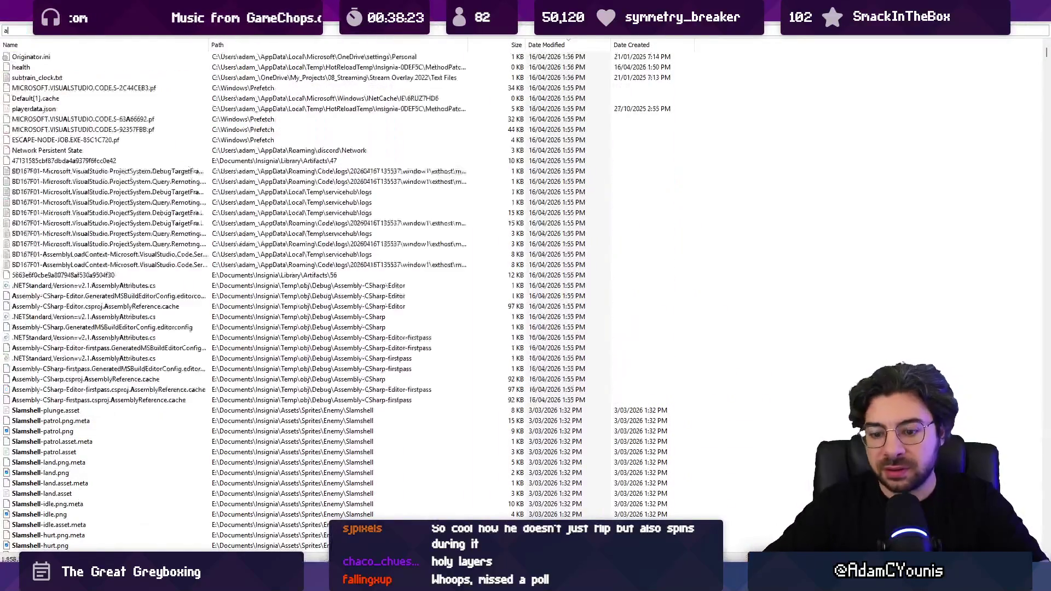
text(rmin deflect)
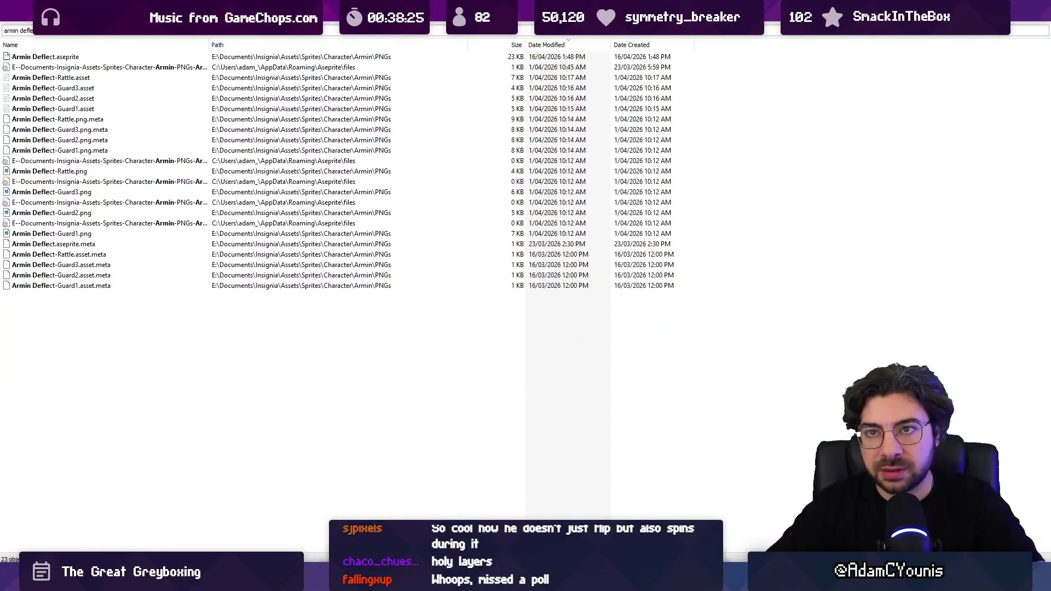
key(Up)
key(Up)
key(Up)
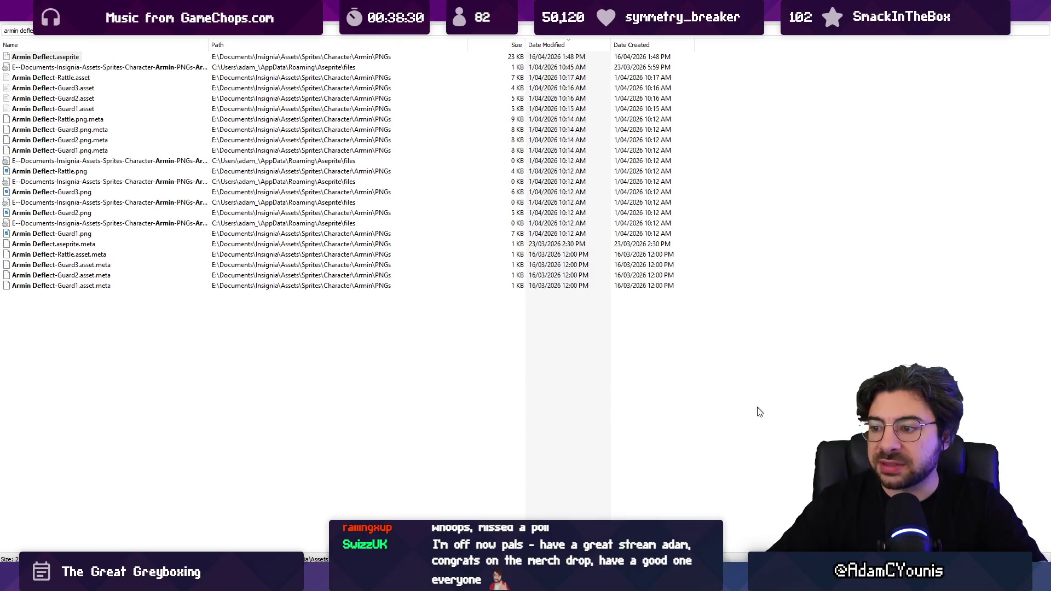
key(Return)
Select the Guard2 frames across all layers, then inspect the Guard2_4 sprite in Unity
scroll(539, 294, up, 2)
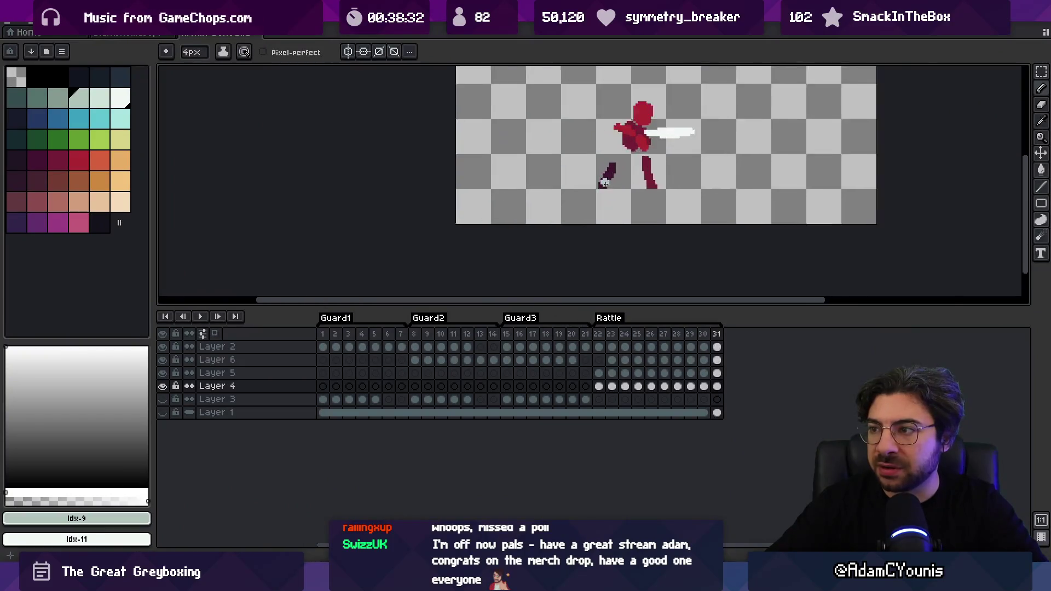
drag(415, 335, 483, 336)
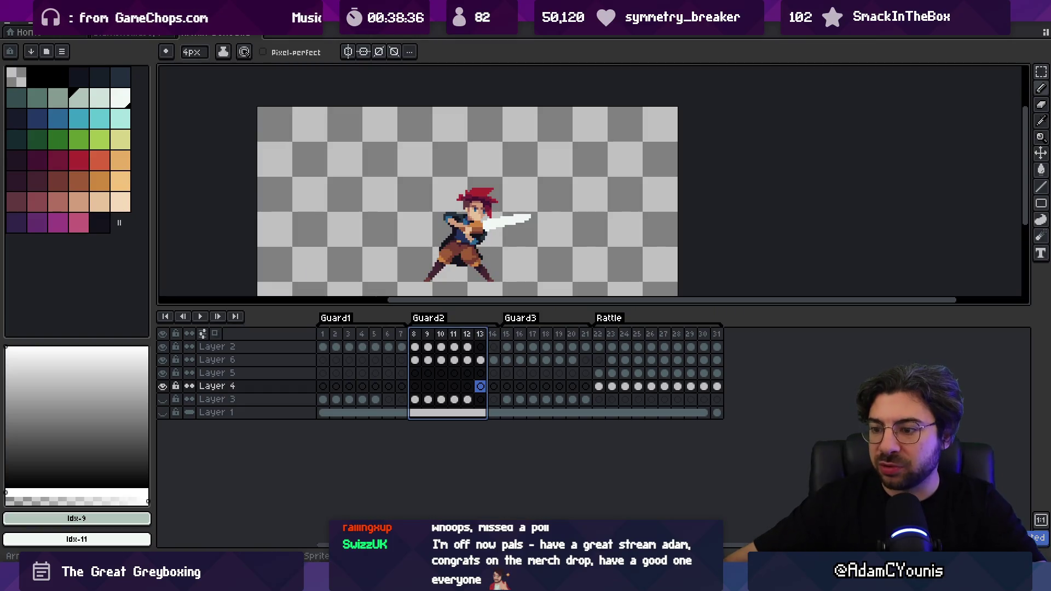
key(alt+Tab)
key(Down)
key(Down)
key(Down)
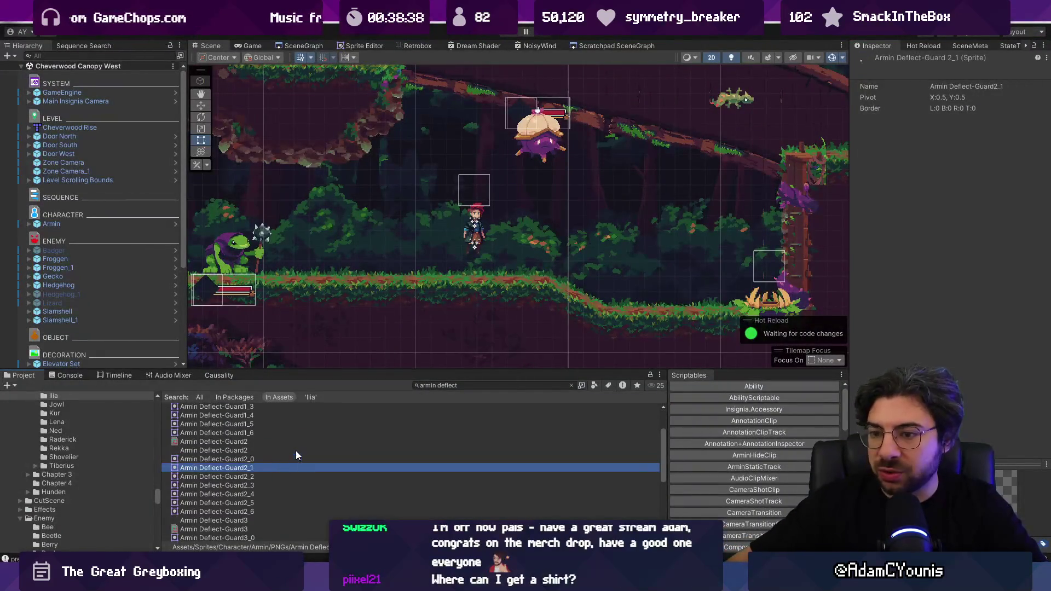
Switch to the SceneGraph view and zoom in on the connected level rooms
click(298, 45)
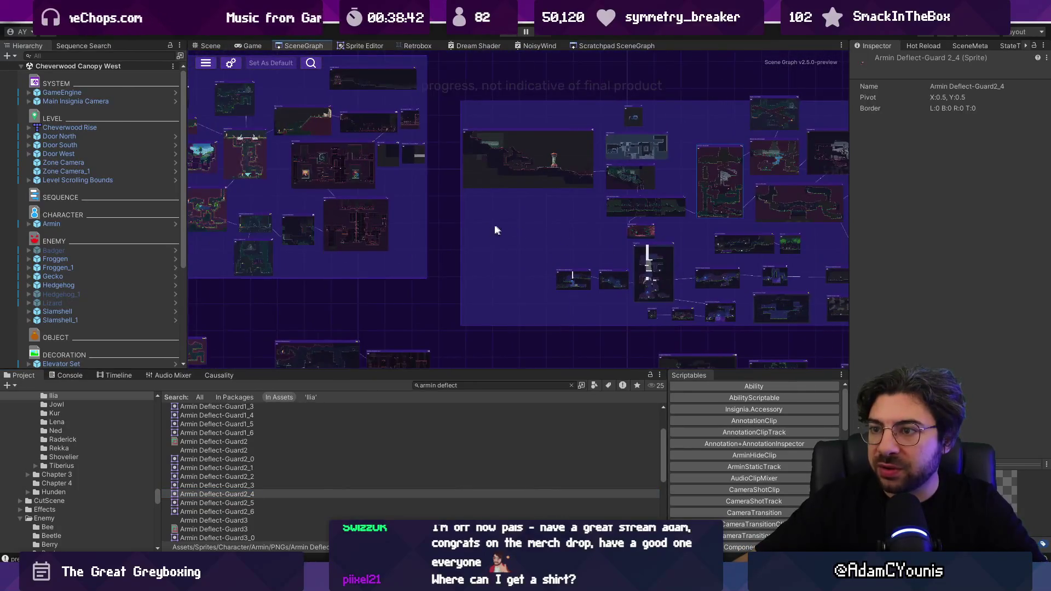
scroll(509, 228, up, 5)
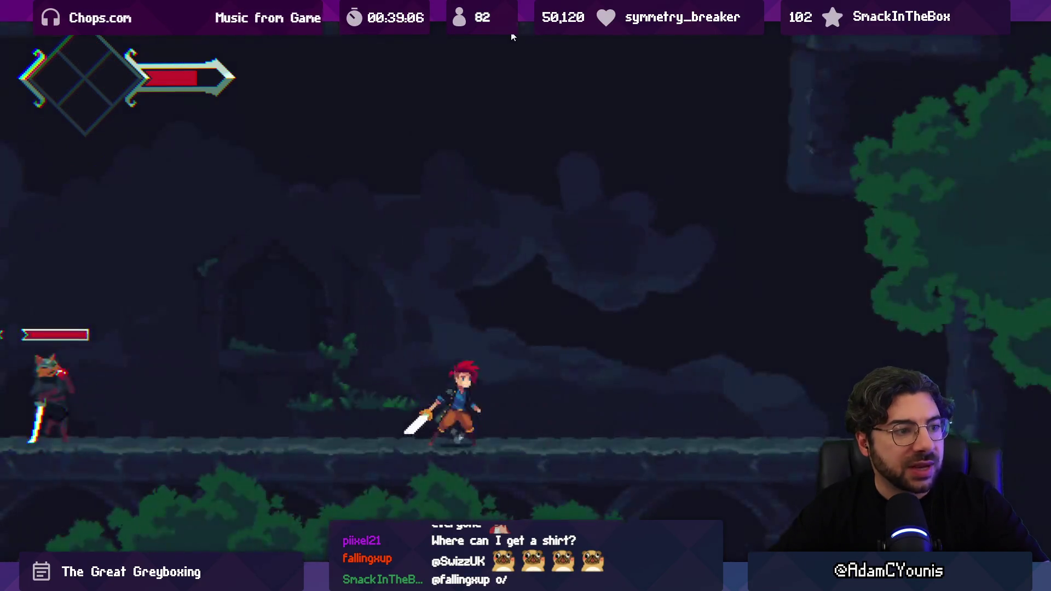
Fight the Lenxen enemy with Armin, moving left and right and slashing repeatedly
key(Left)
key(x)
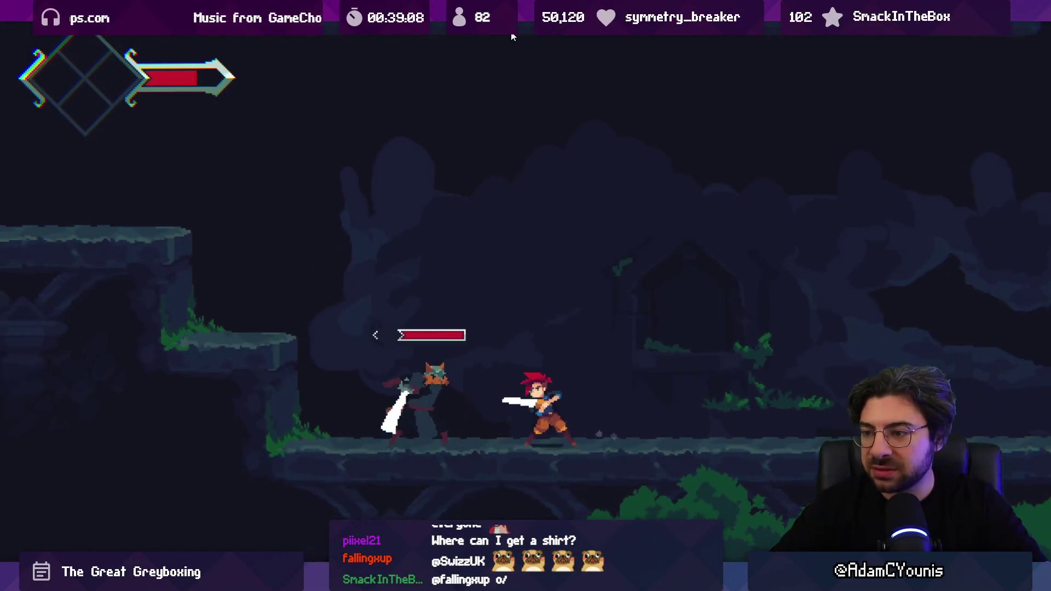
key(x)
key(x)
key(x)
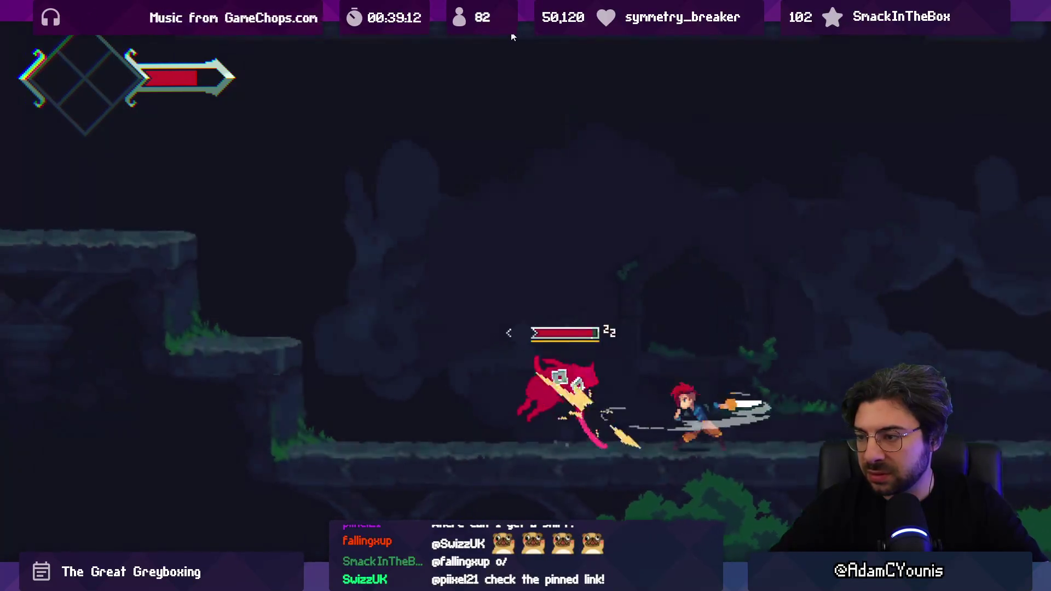
key(m)
key(m)
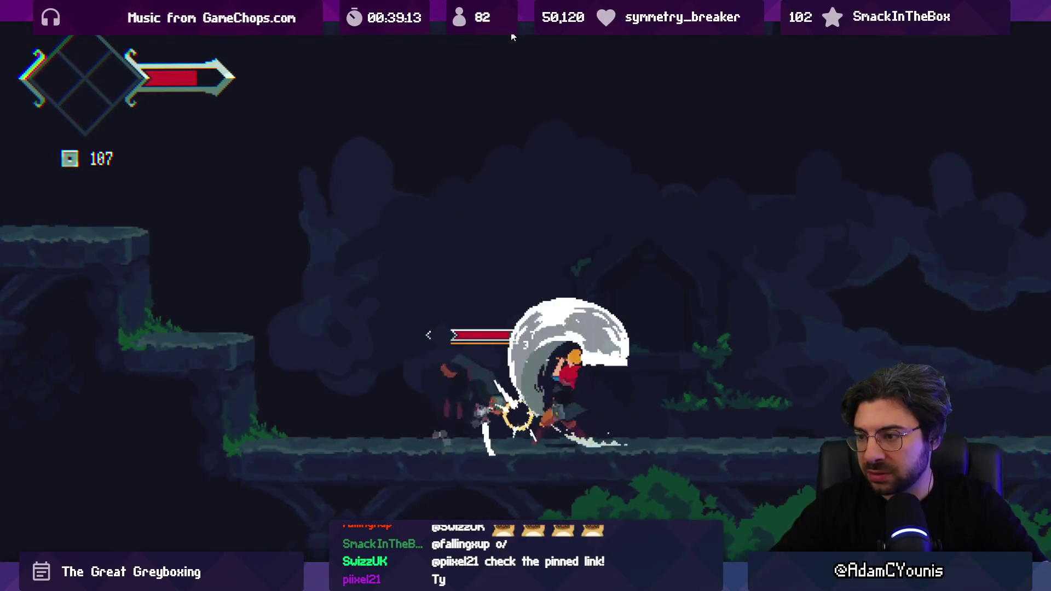
key(x)
key(x)
key(x)
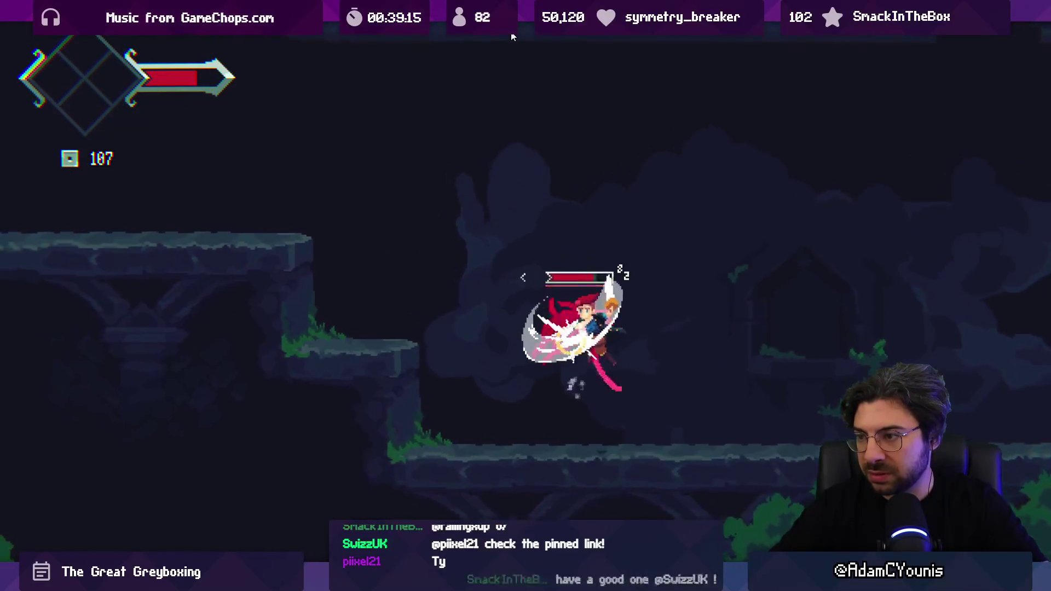
key(m)
key(m)
key(x)
key(x)
key(x)
key(x)
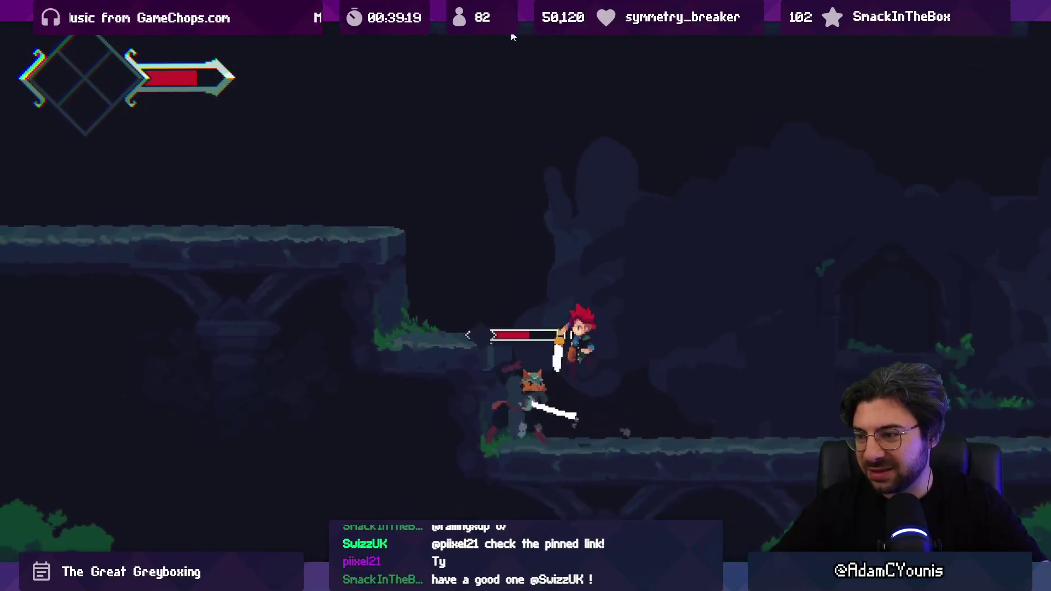
key(x)
key(Right)
key(x)
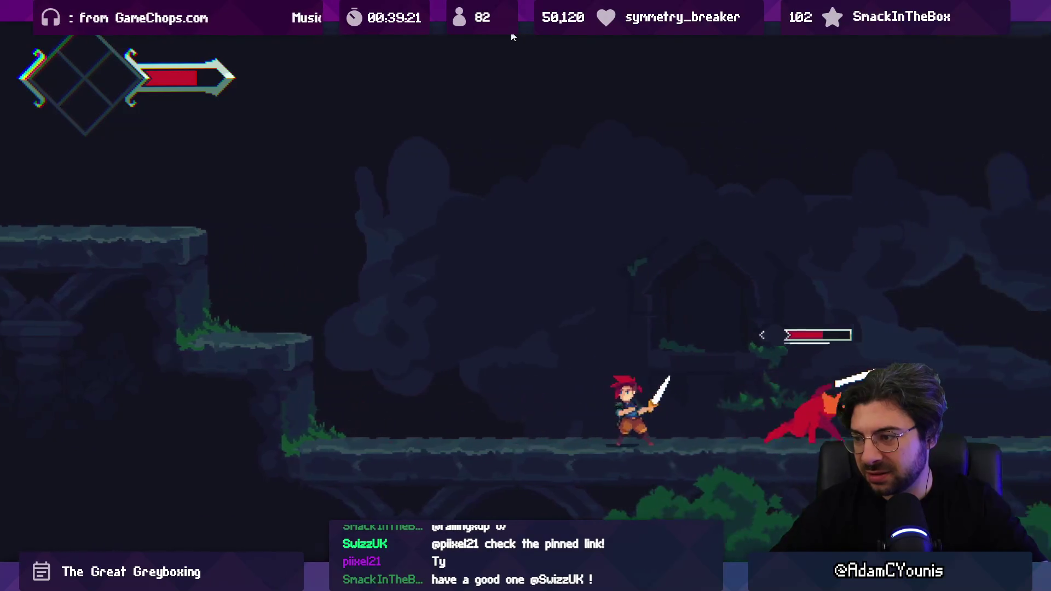
key(Left)
key(Right)
key(x)
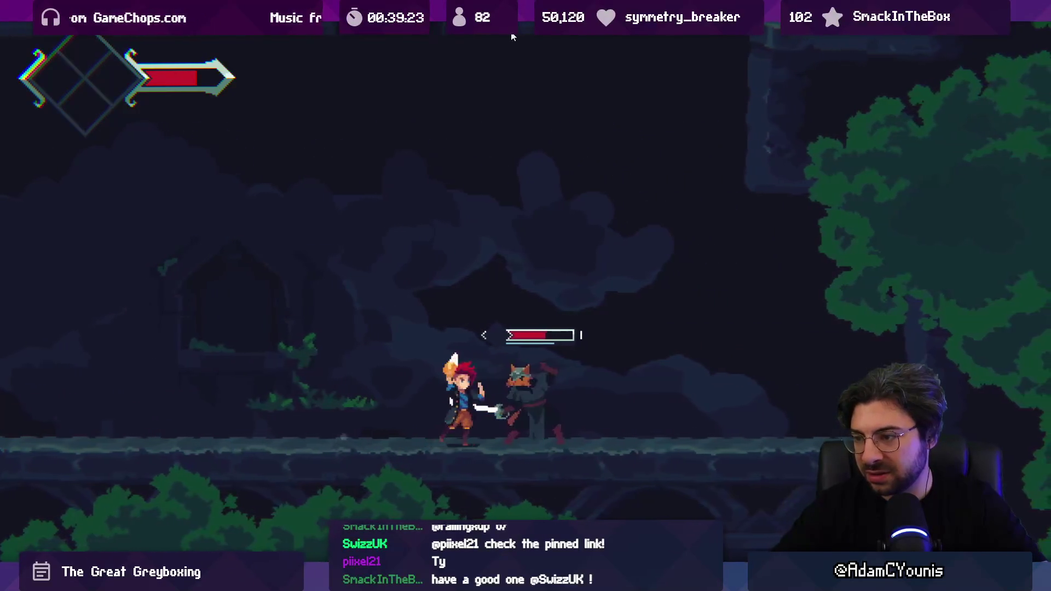
key(x)
key(Right)
key(x)
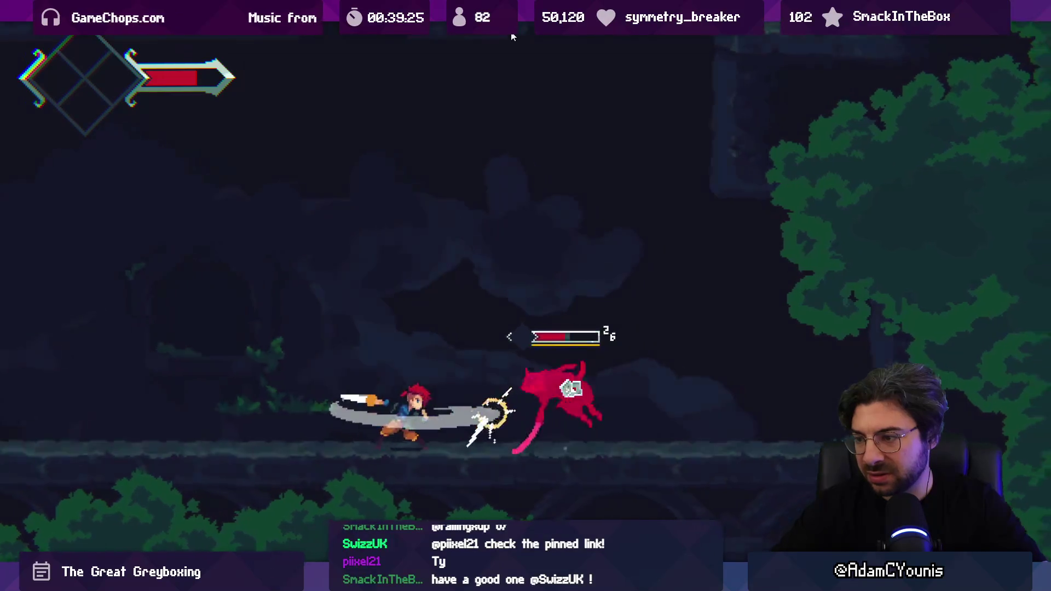
key(x)
key(x)
key(Right)
key(Up)
key(x)
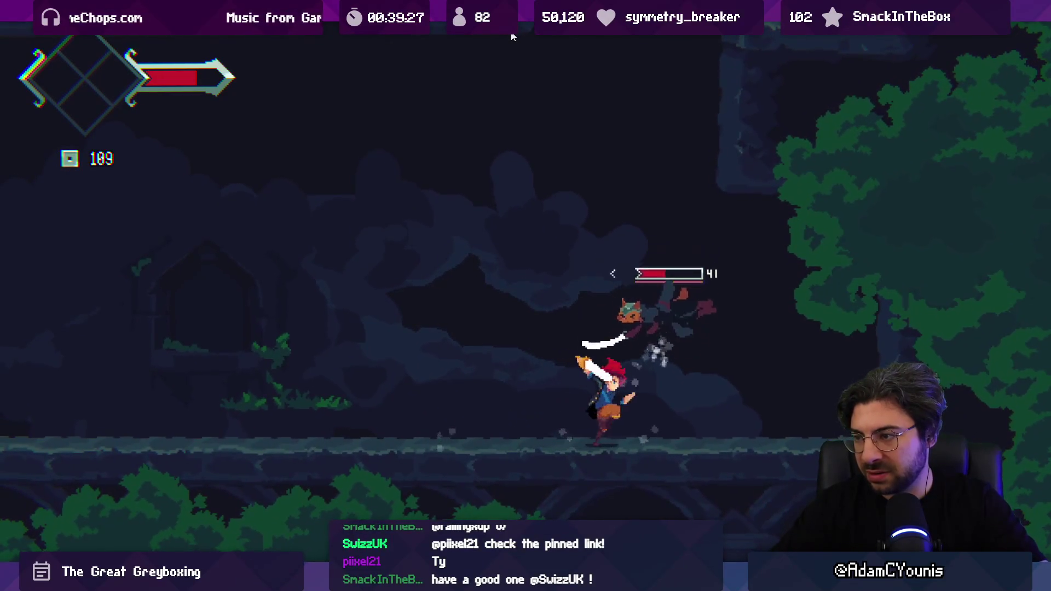
key(x)
key(Right)
key(x)
key(Up)
key(x)
key(x)
key(x)
key(x)
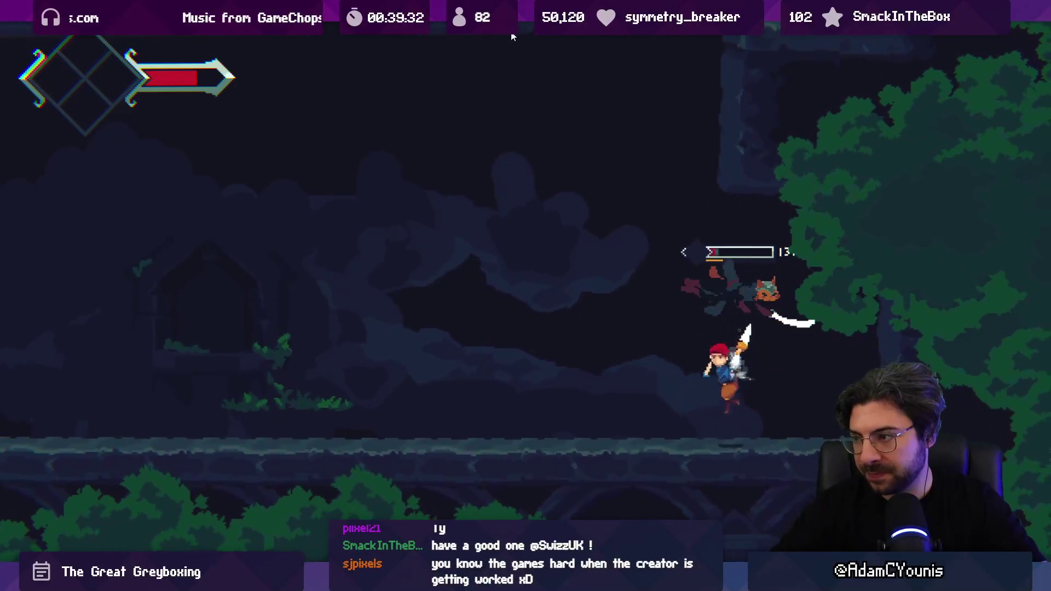
Exit full-screen play and open the Lenxen sprite file via an Everything search for 'lancer'
key(ctrl+shift+F7)
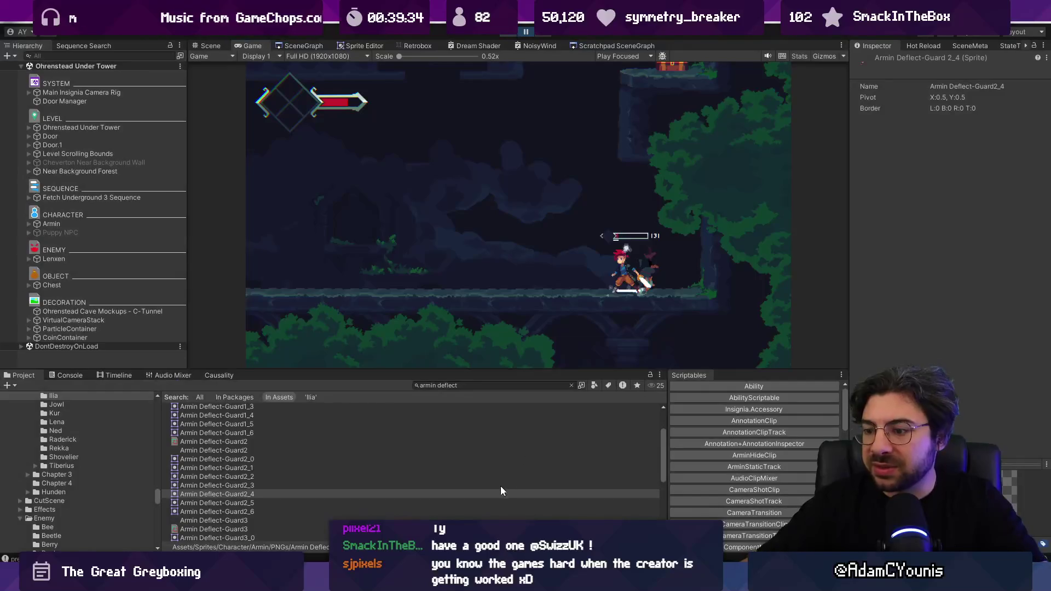
key(alt+Tab)
text(lancer)
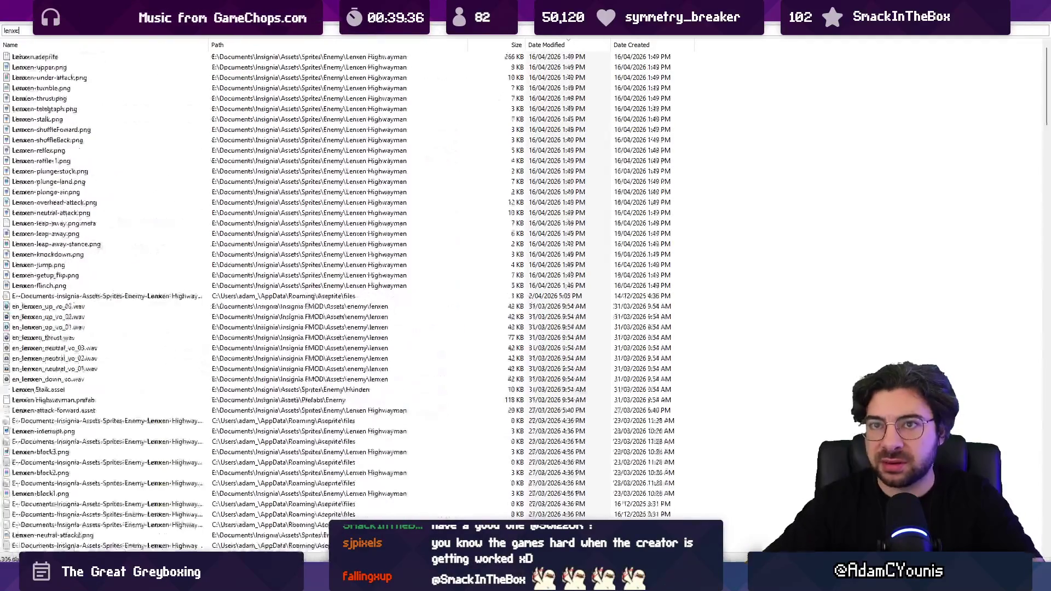
key(Return)
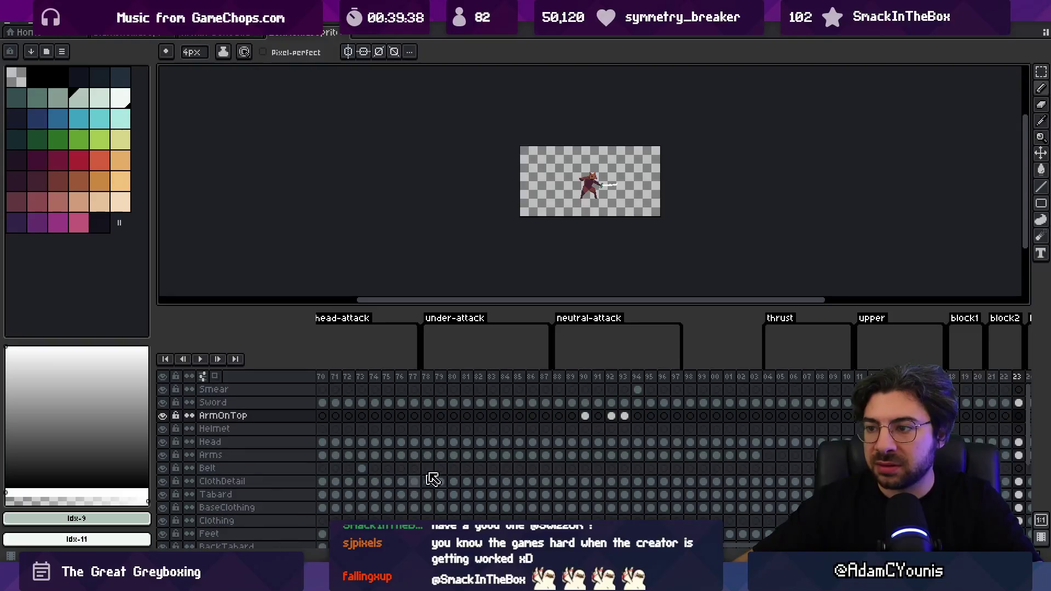
Play the Lenxen animation and scrub it back to frame 93
scroll(422, 487, left, 15)
drag(323, 376, 349, 377)
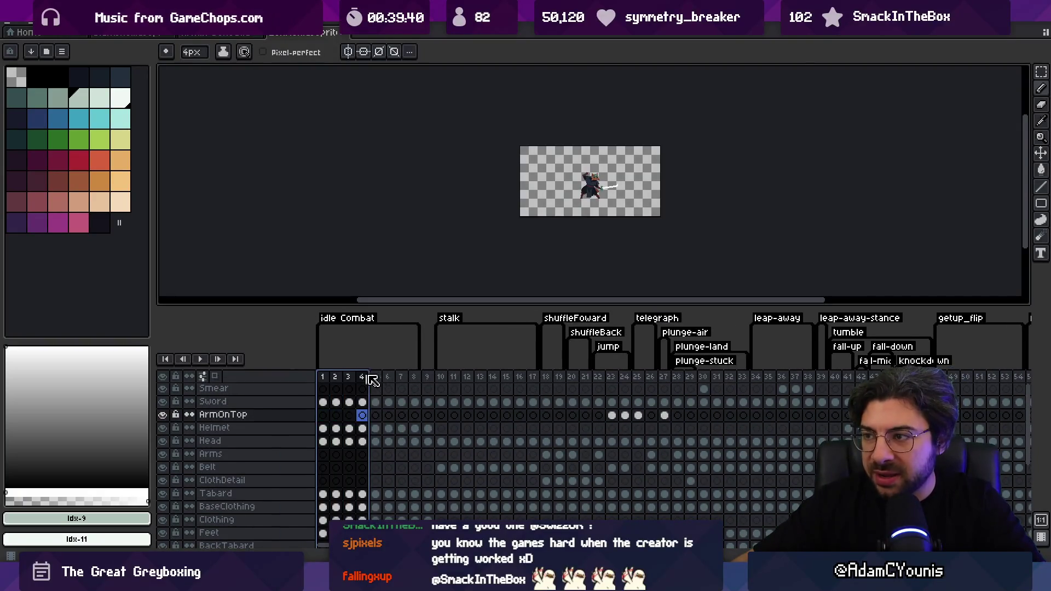
key(Return)
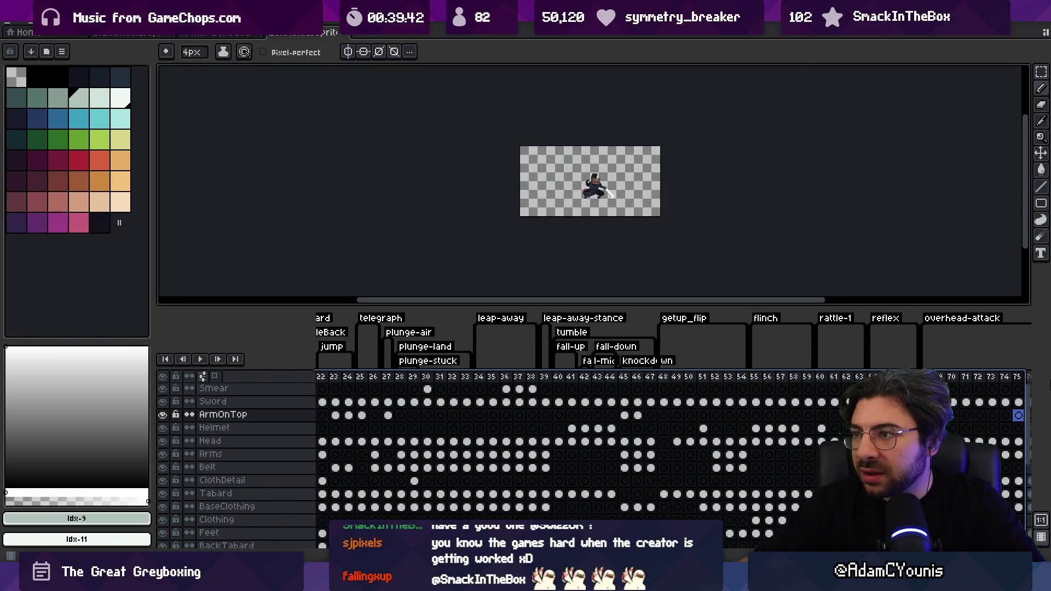
drag(1018, 366, 212, 365)
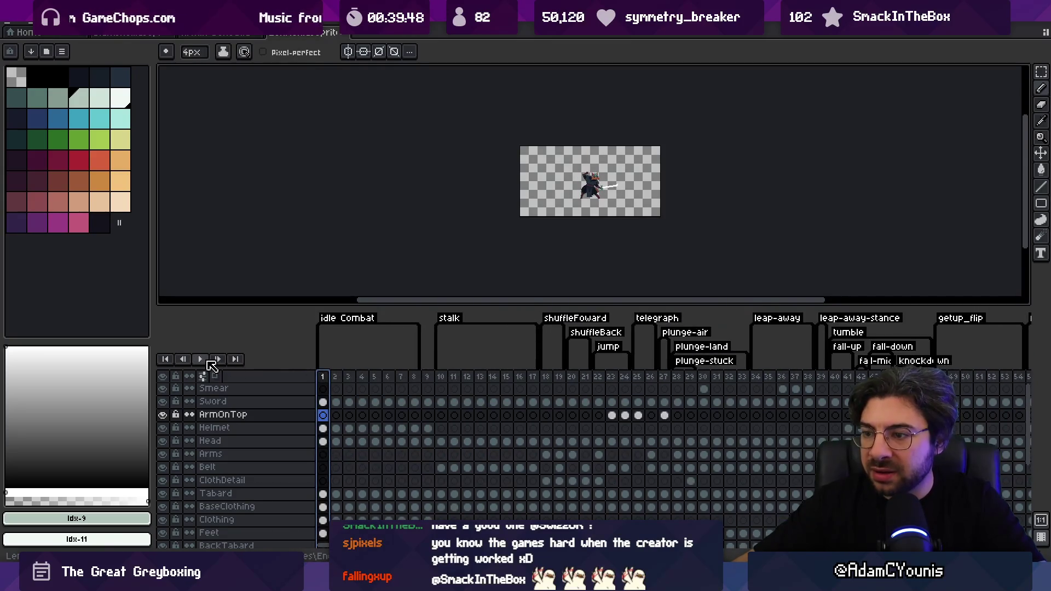
Re-export the sprite sheets over the existing files and return to Unity
key(ctrl+e)
key(Return)
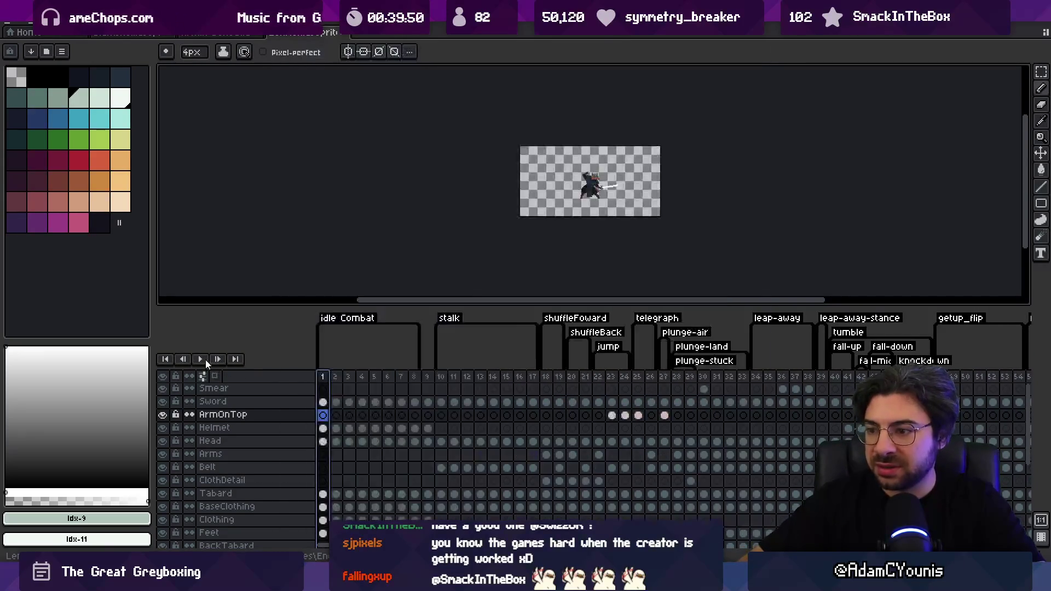
click(371, 533)
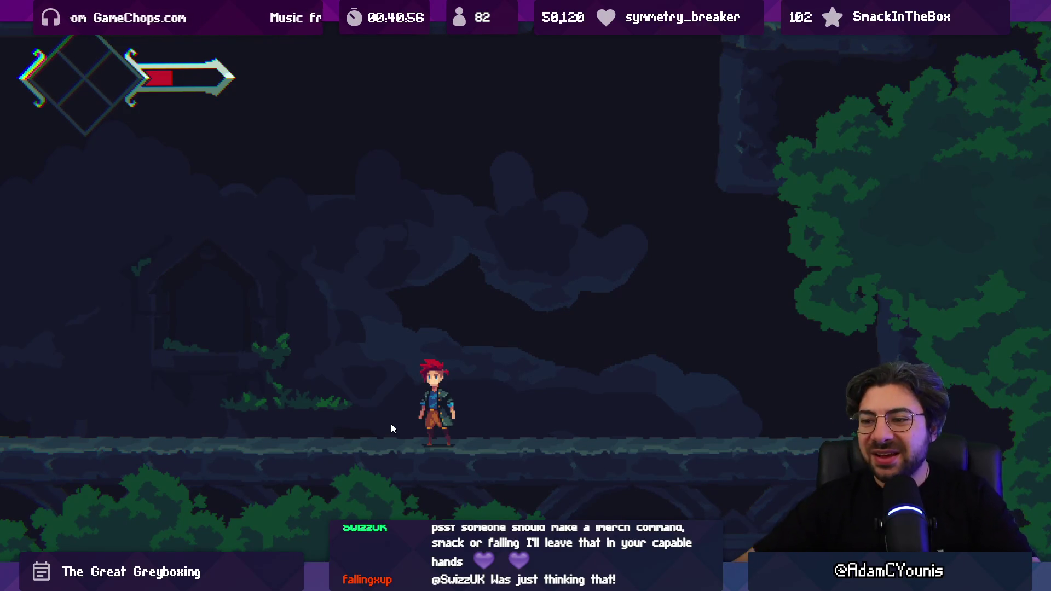
Run Armin left through the level, jumping up onto the higher ledges, then pause
key(Left)
key(space)
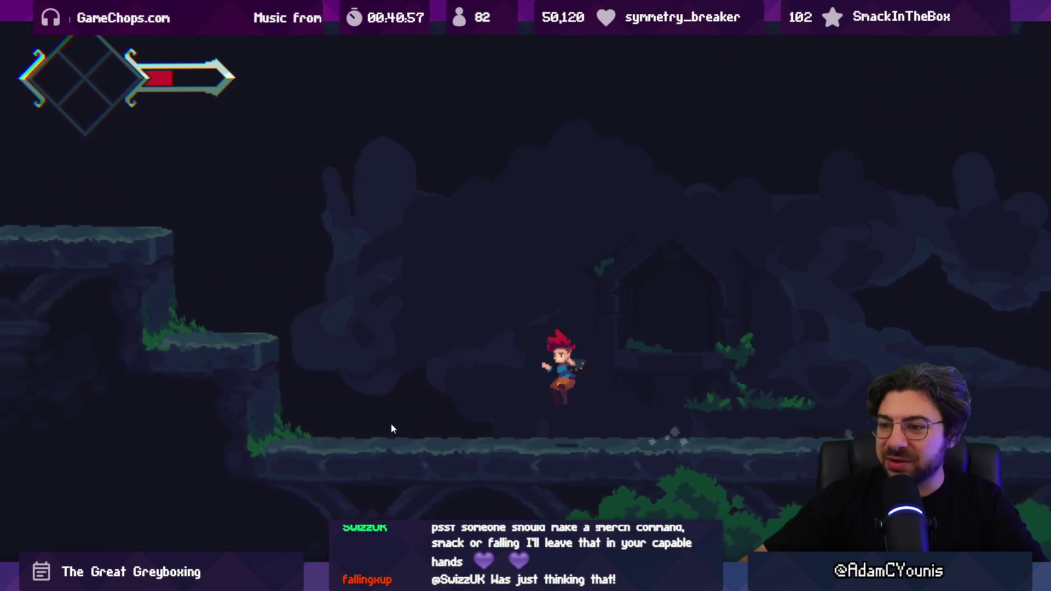
key(Left)
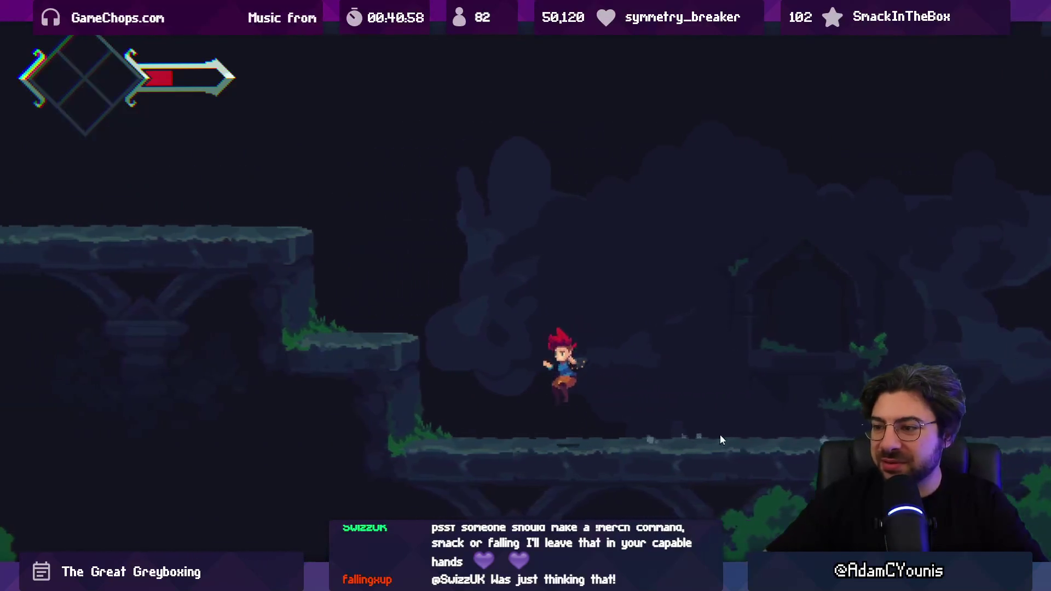
key(space)
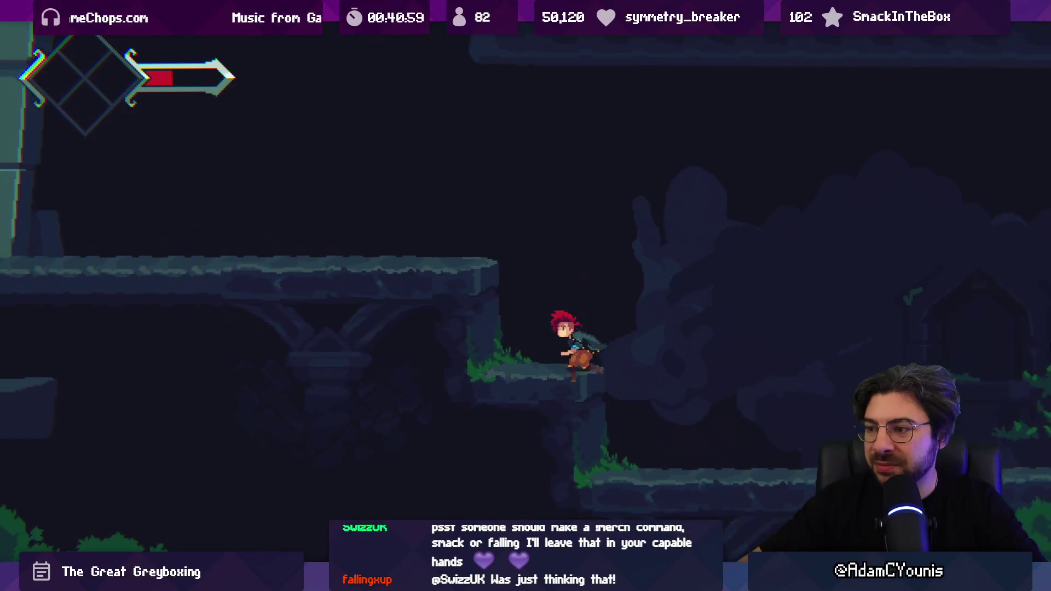
key(Left)
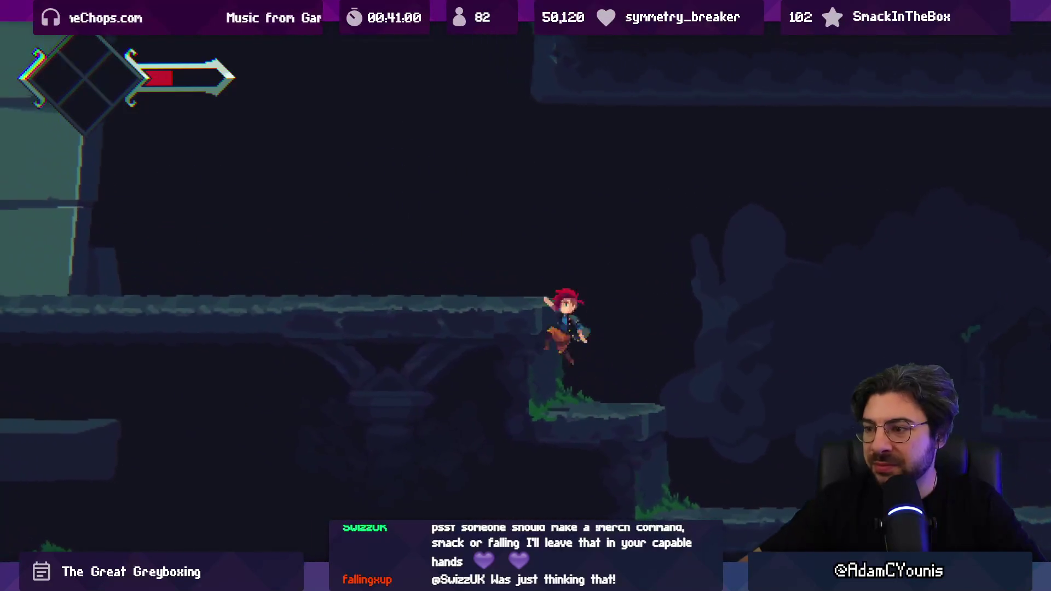
key(space)
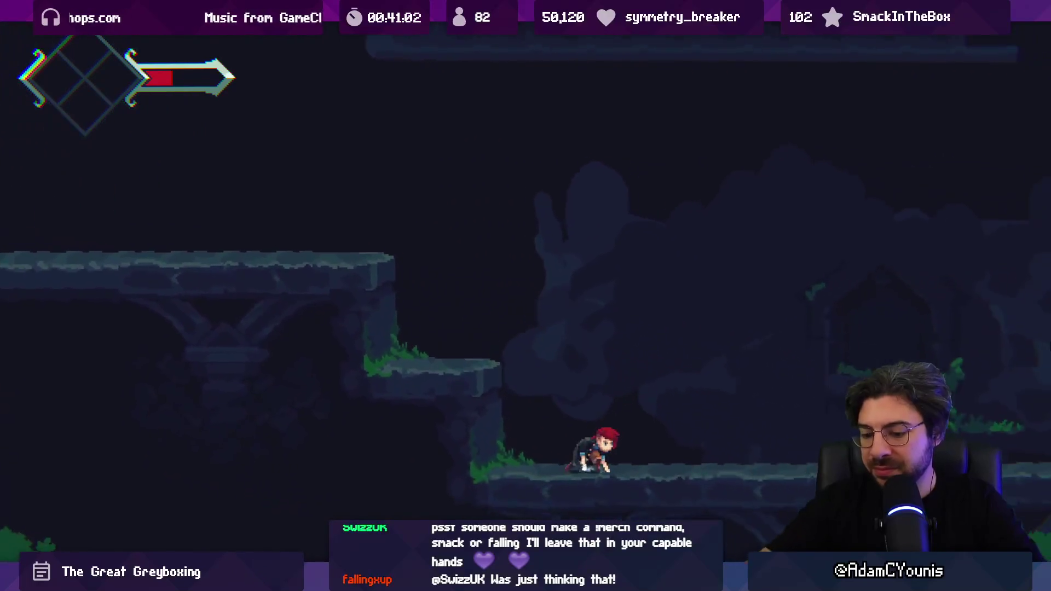
key(ctrl+shift+p)
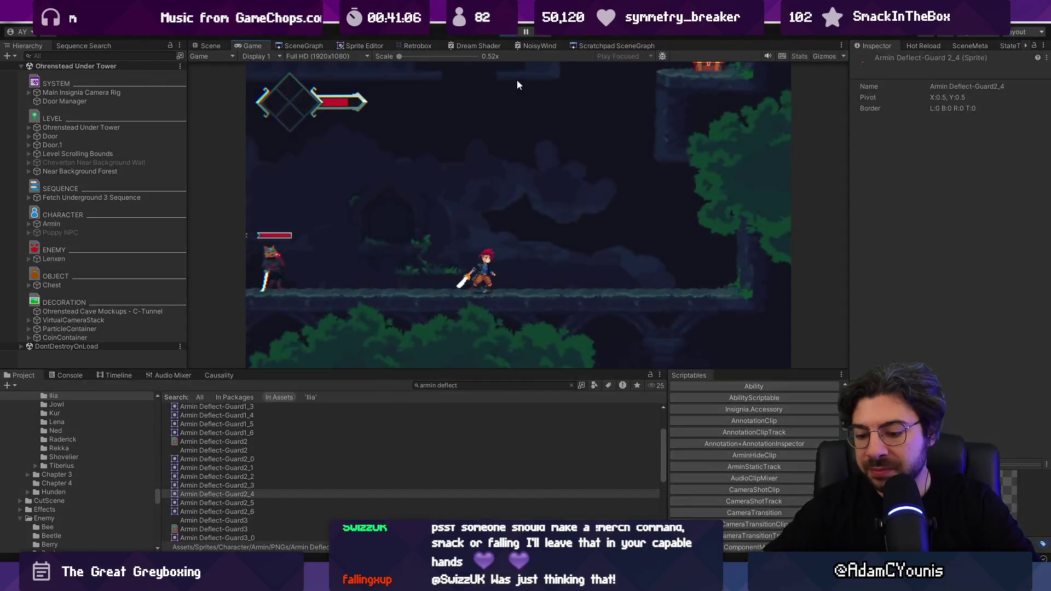
Resume play and sword-fight the Lenxen enemy, then pause and return to Aseprite
key(Left)
key(Right)
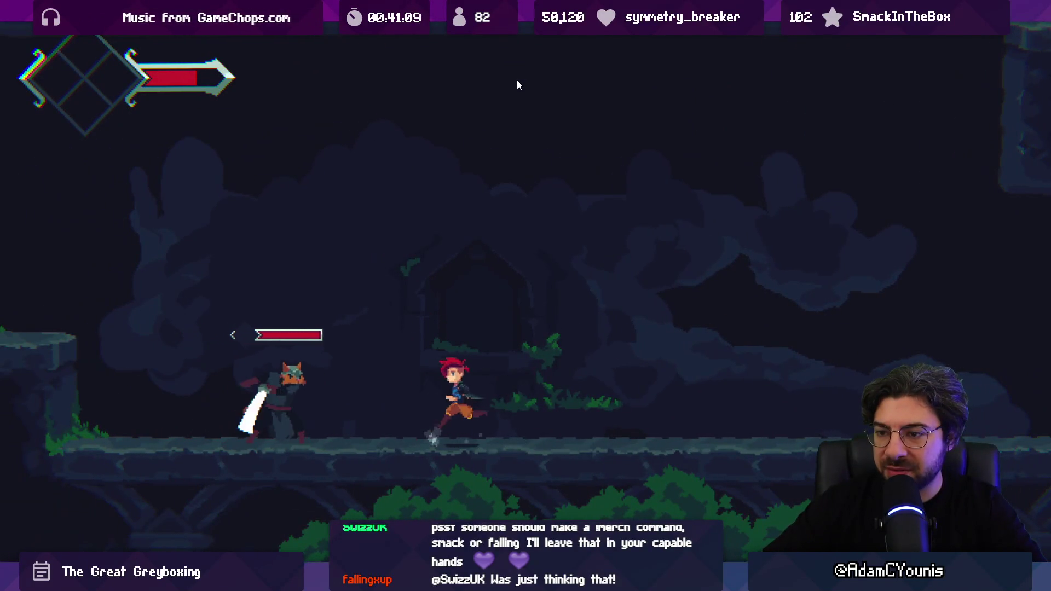
key(Right)
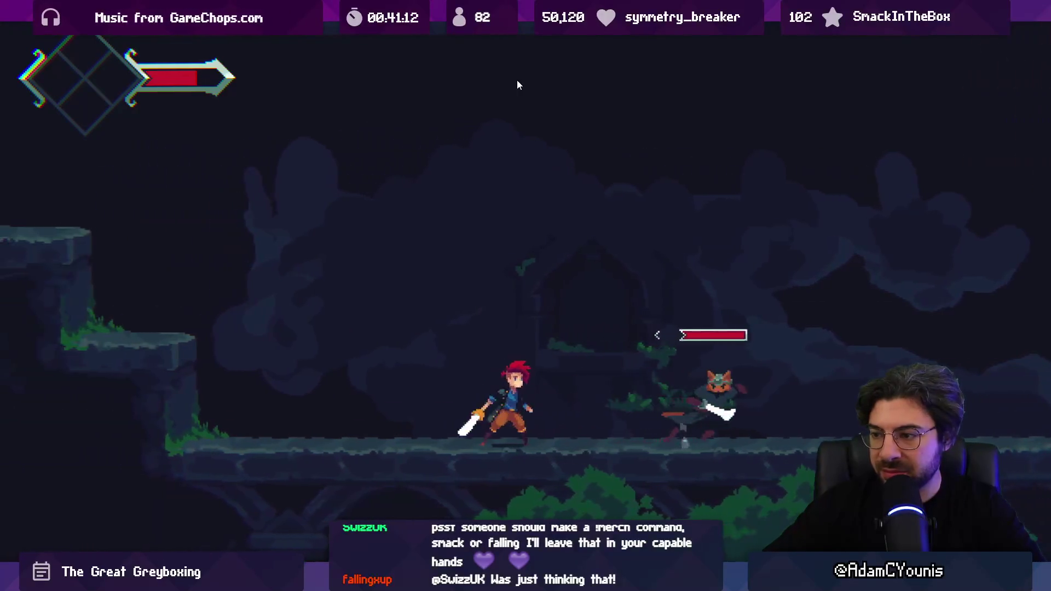
key(Right)
key(Right)
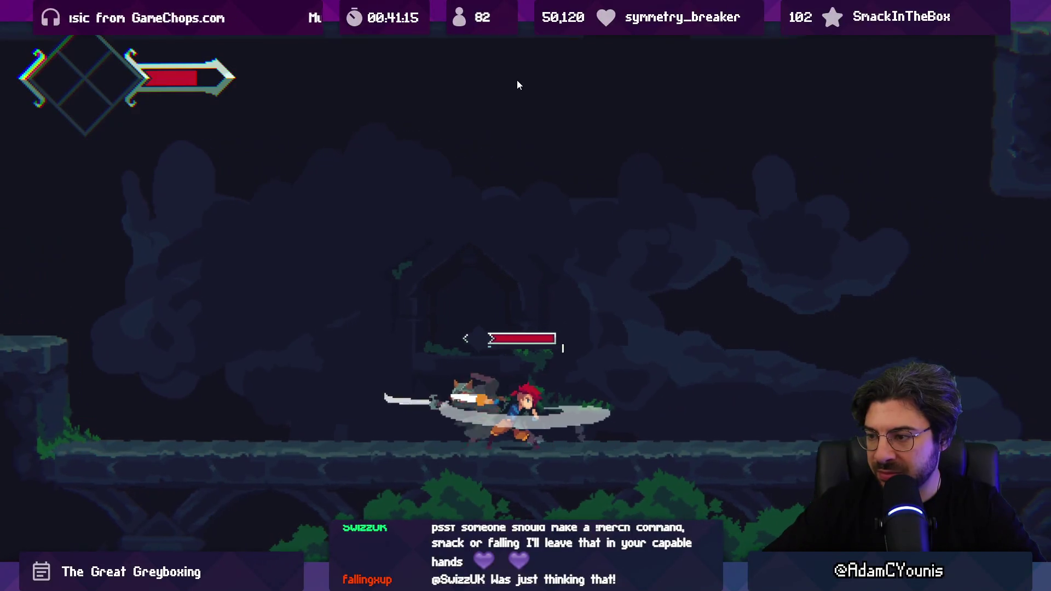
key(Right)
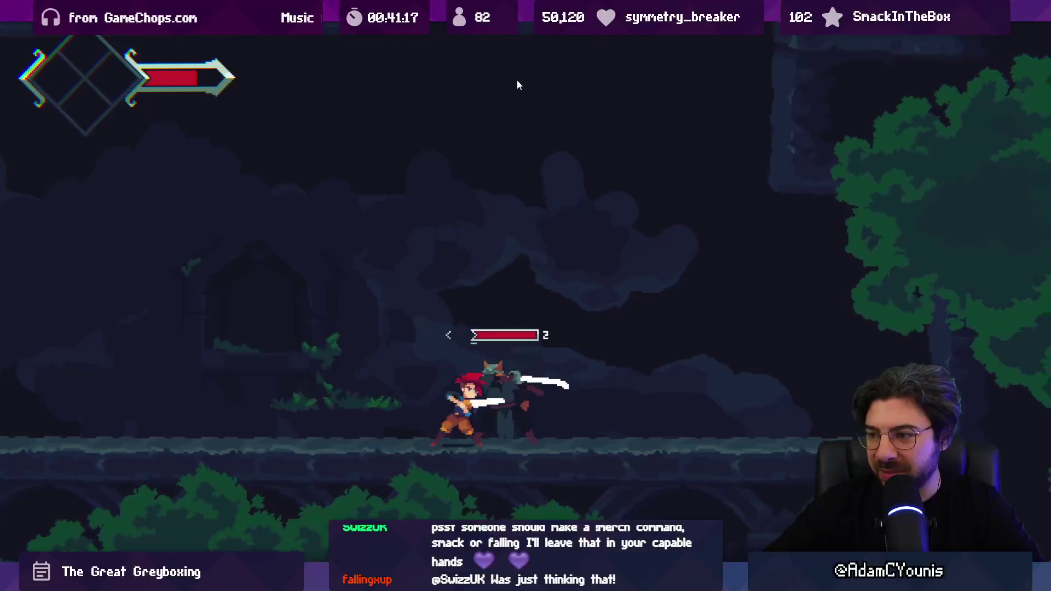
key(Left)
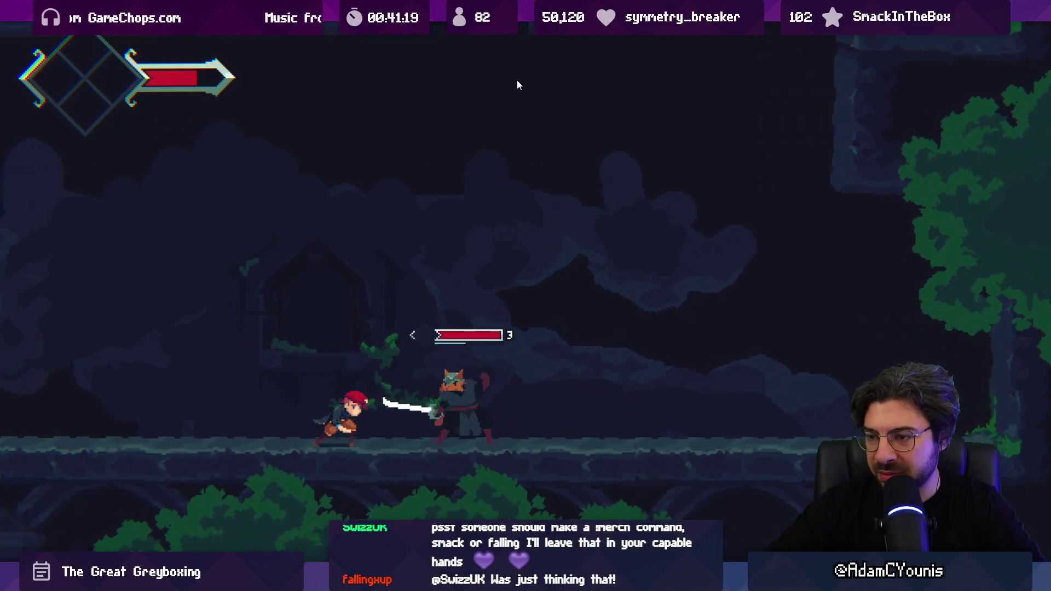
key(Right)
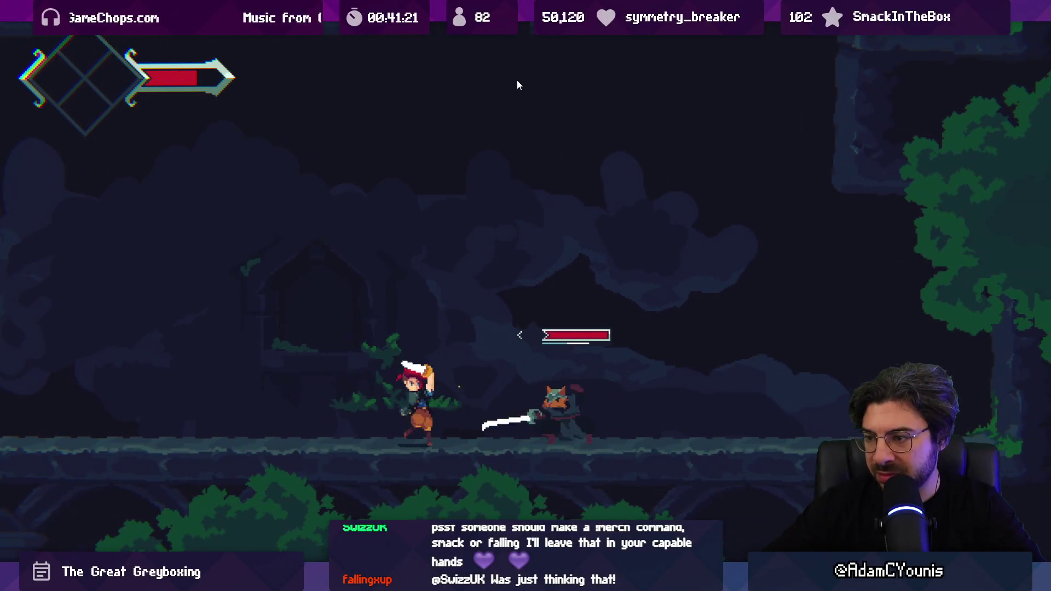
key(x)
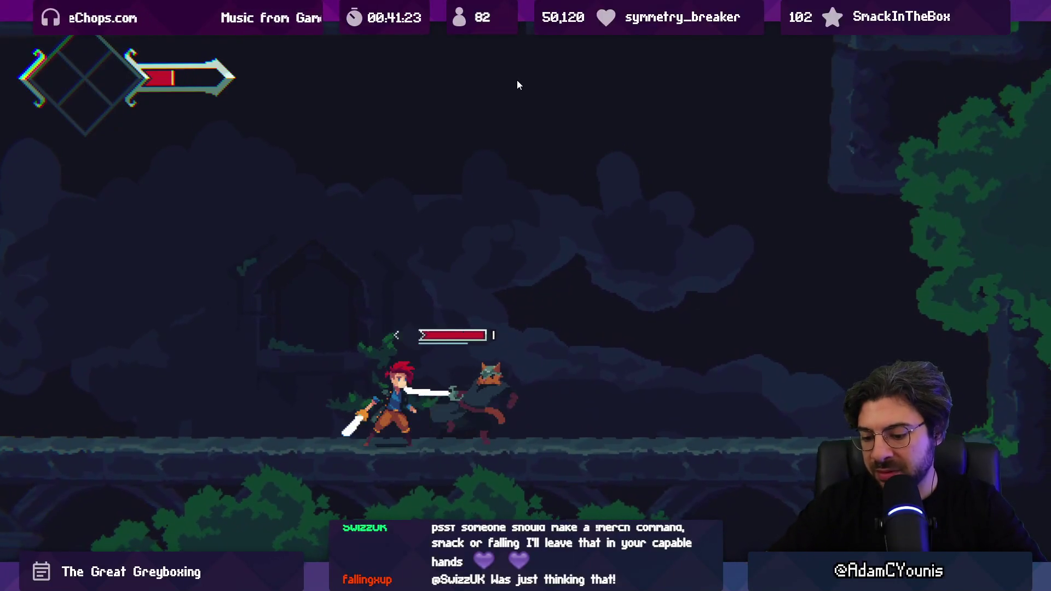
key(ctrl+shift+p)
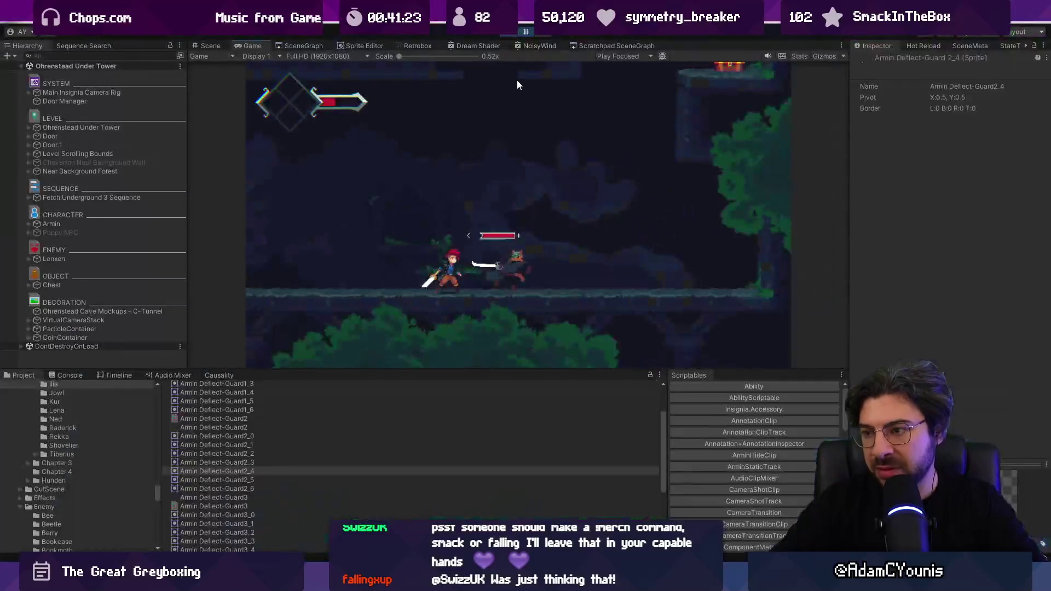
key(alt+Tab)
scroll(572, 394, right, 5)
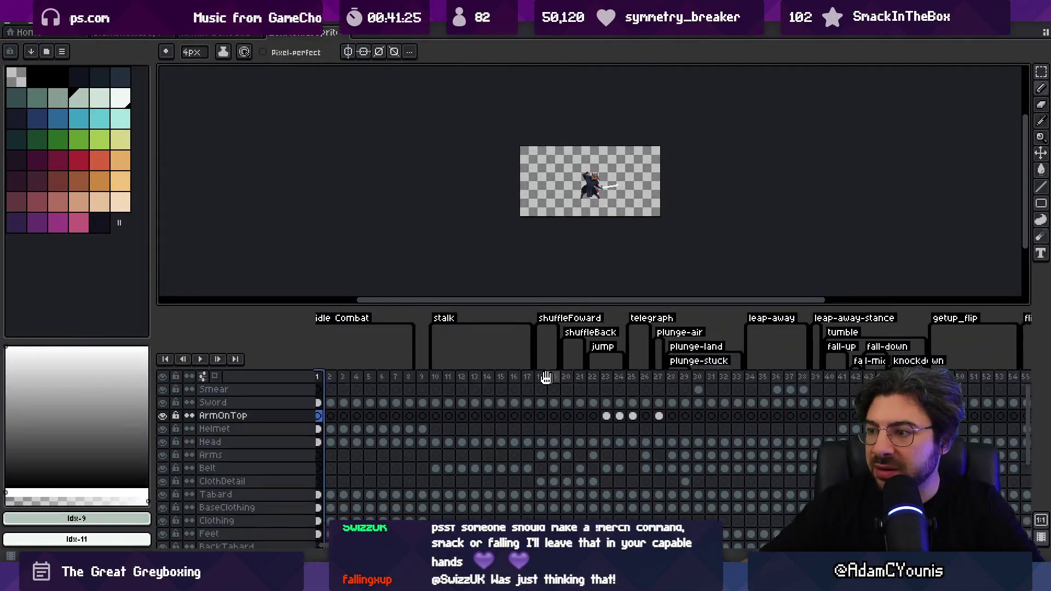
Select leap-away frames 34–35 and show frame 35 enlarged on the canvas
mouse_move(552, 377)
mouse_down()
mouse_move(606, 378)
mouse_move(556, 376)
mouse_move(564, 381)
mouse_up()
key(3)
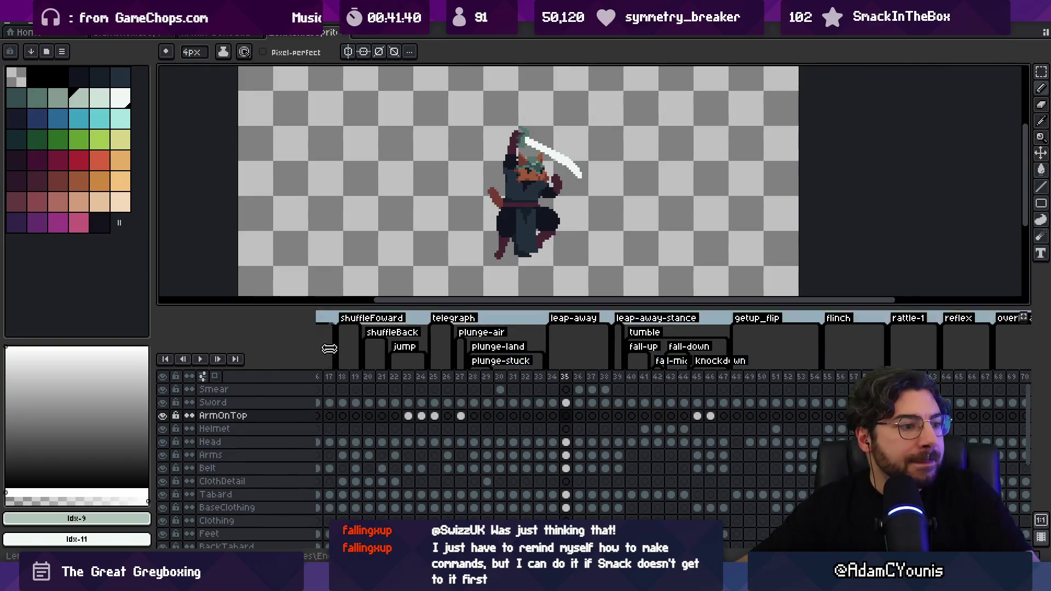
key(alt+Tab)
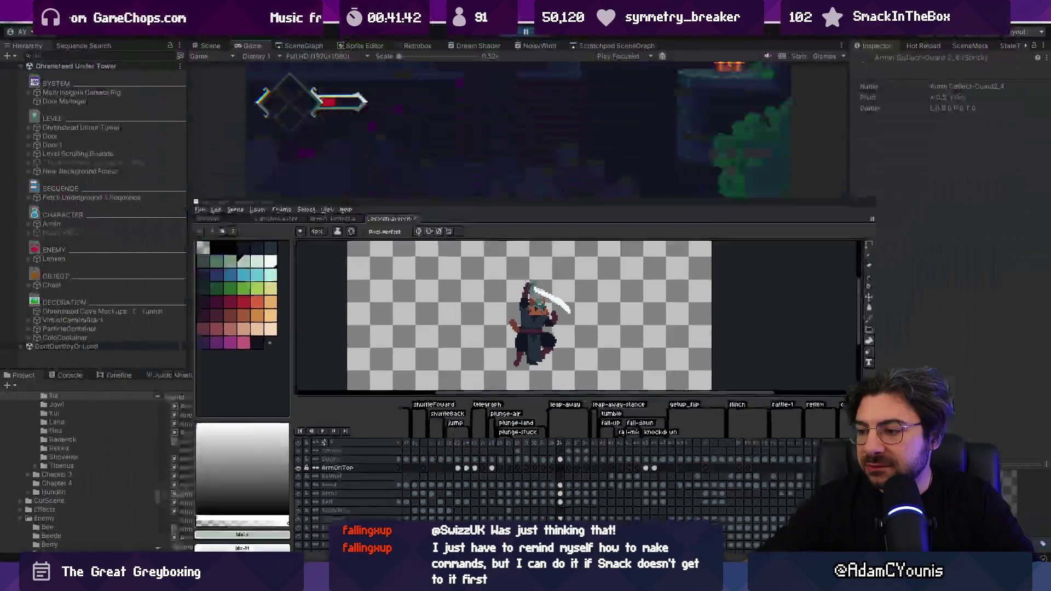
Search the Project for 'leap away' and select the Lenxen-leap-away sprite sheet
click(468, 385)
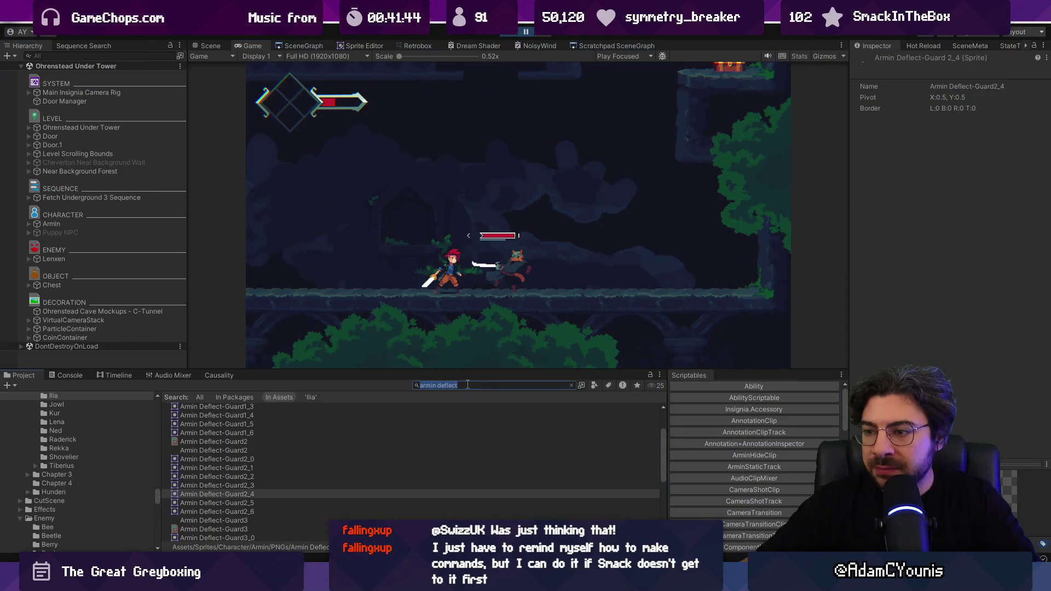
text(leap away)
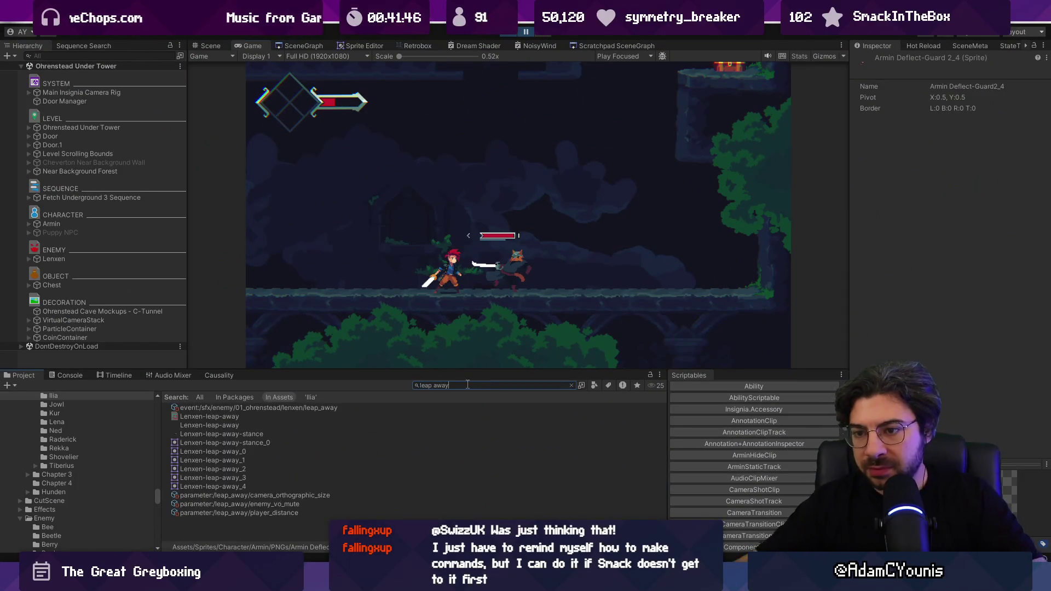
click(201, 417)
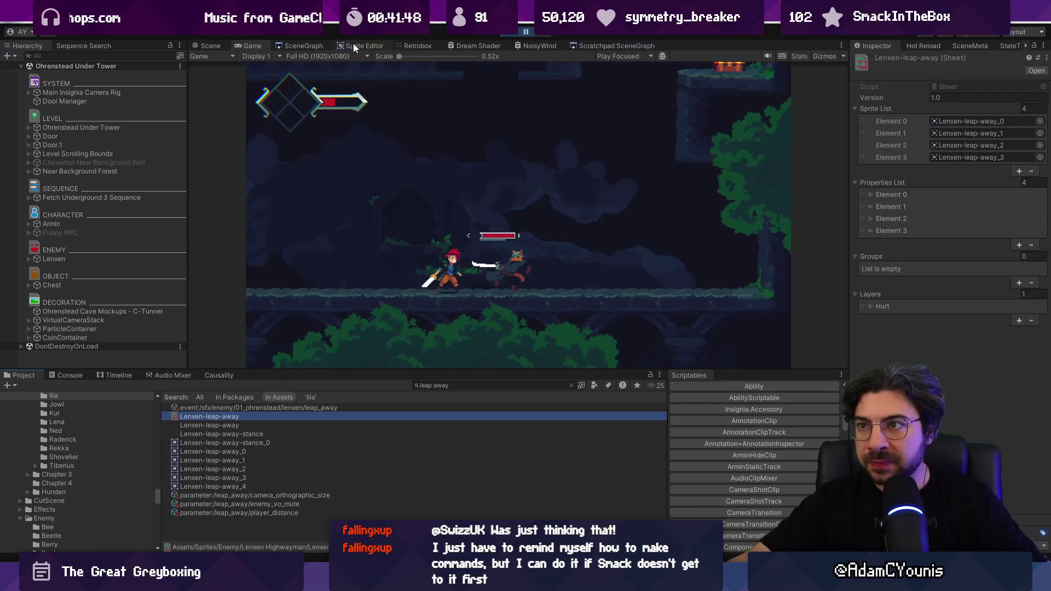
Close the NoisyWind panel and bring up the Retrobox animator
right_click(467, 46)
click(490, 66)
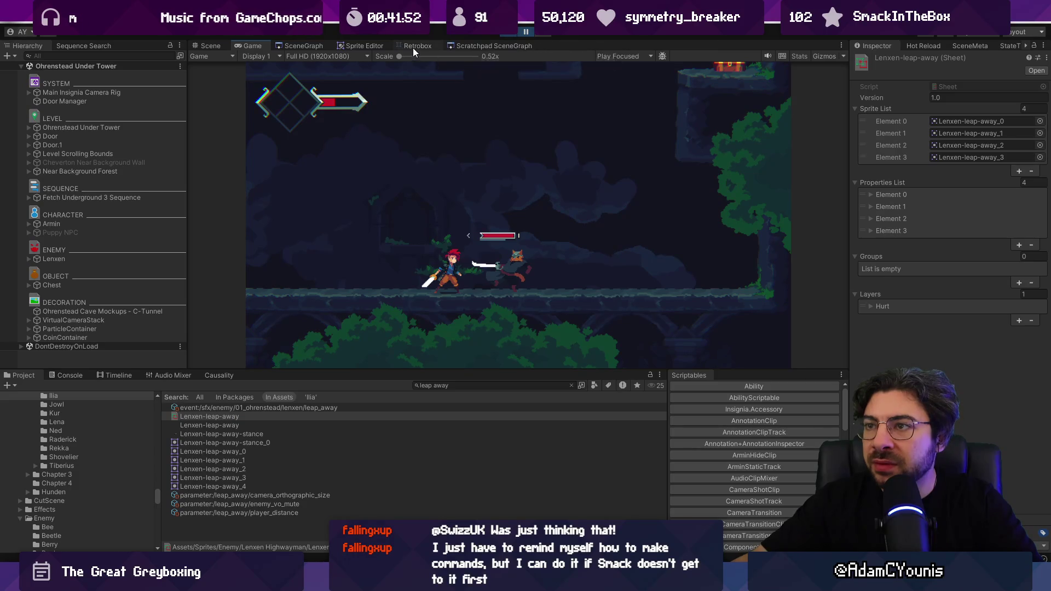
click(418, 46)
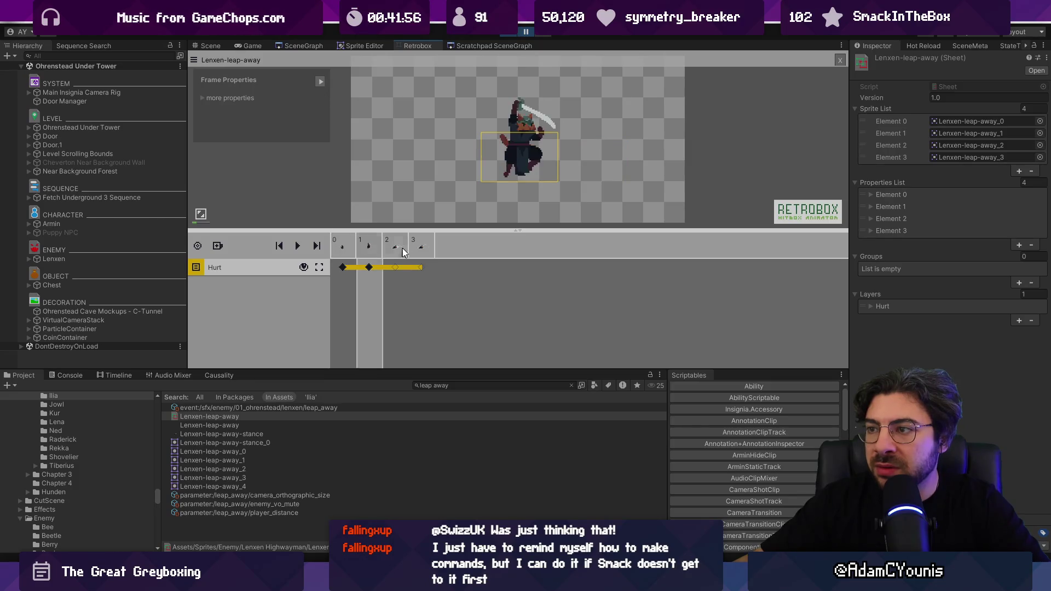
Drag the Hurt hitbox left onto Lenxen's body, then review frames 3 and 2
click(598, 165)
drag(598, 165, 526, 168)
click(423, 247)
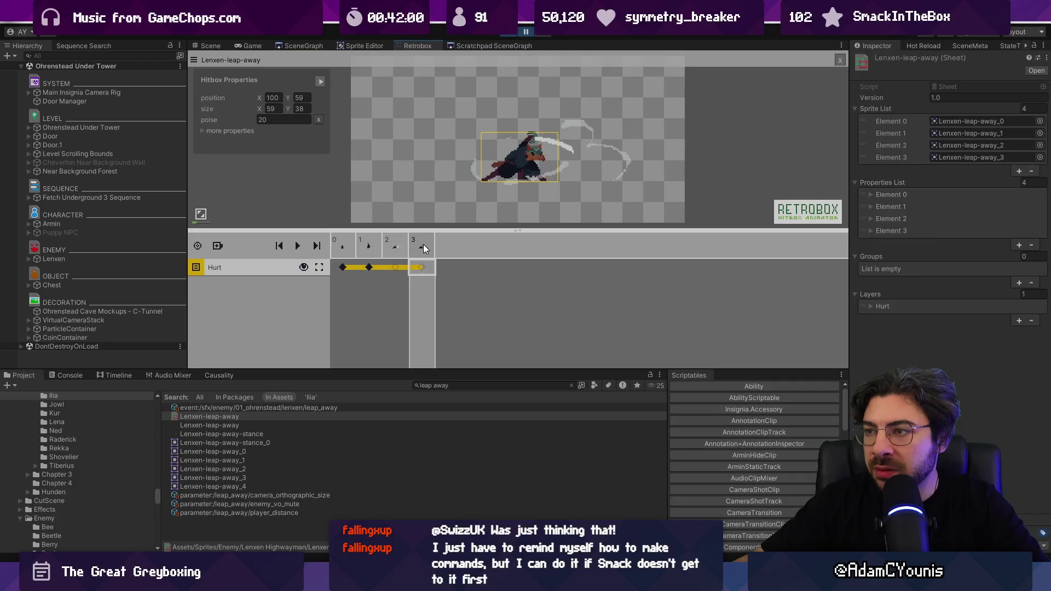
click(395, 251)
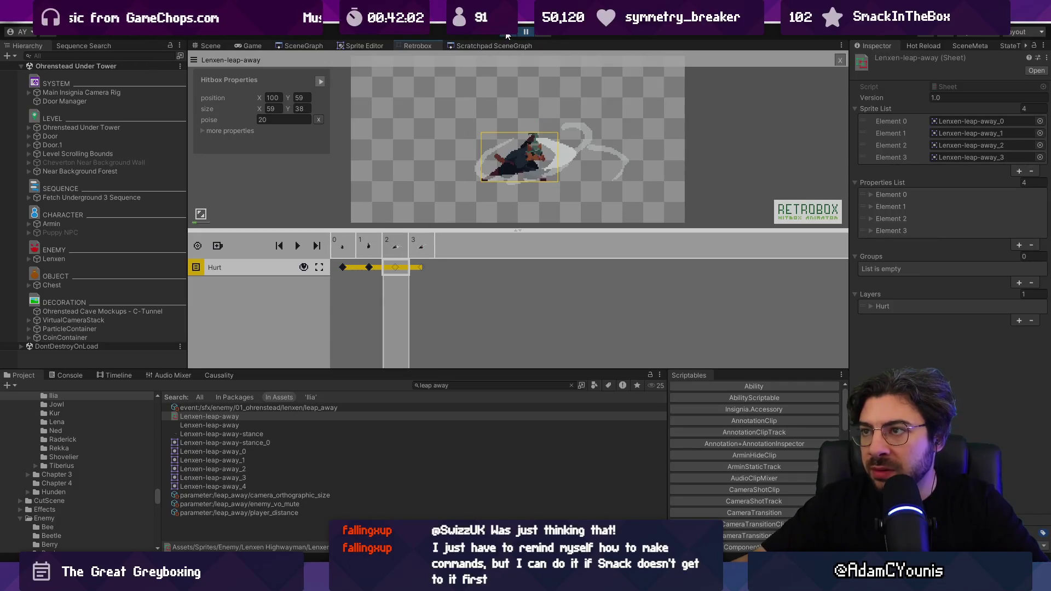
Enter play mode, search the Project for 'lenxen leap', then bring up the ArminBehaviour script
click(506, 35)
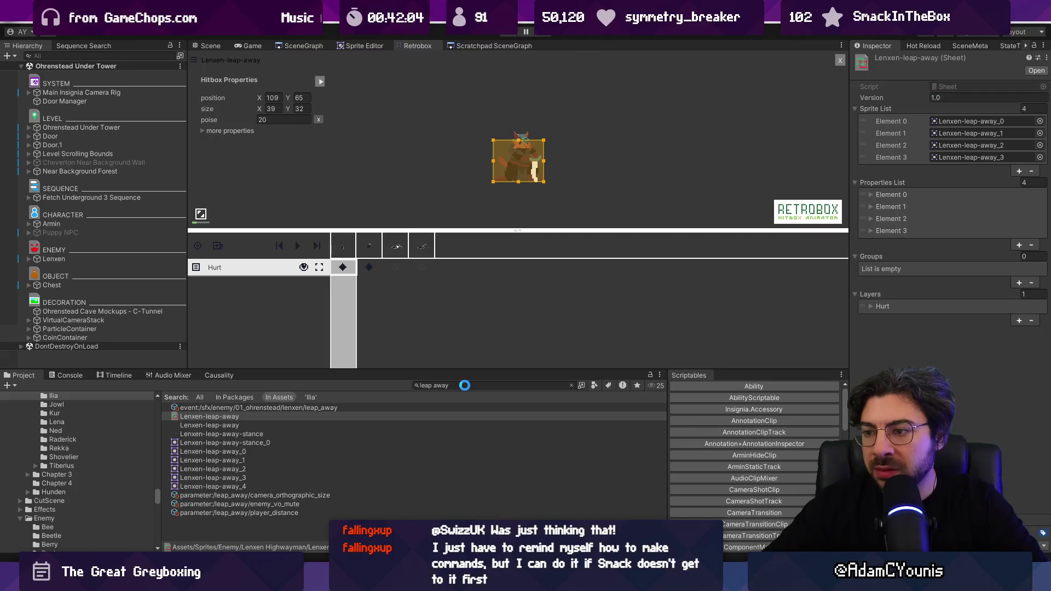
click(465, 386)
text(spira)
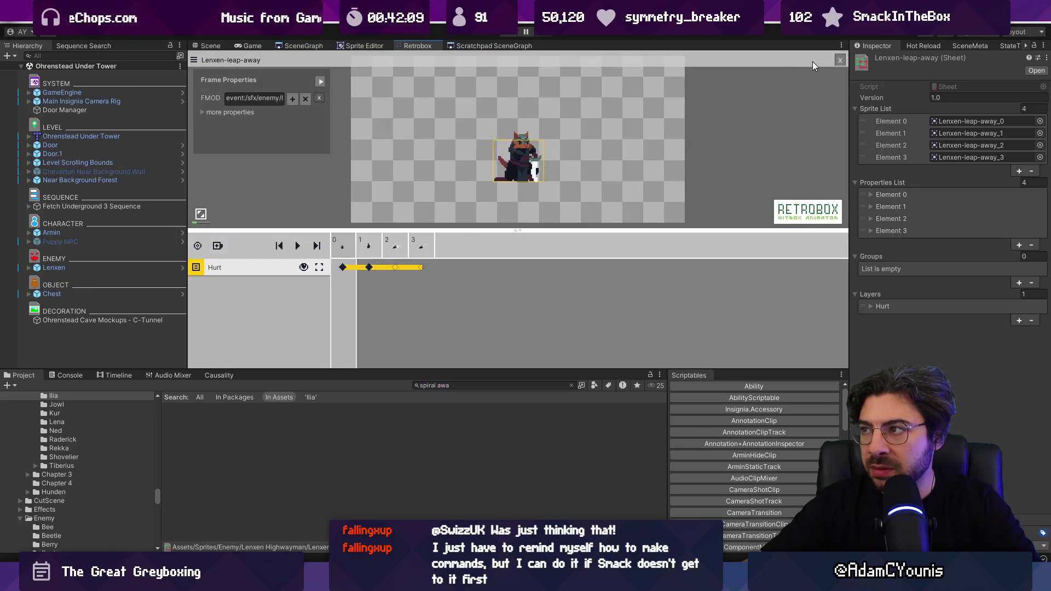
click(840, 60)
click(436, 385)
text(lenxen le)
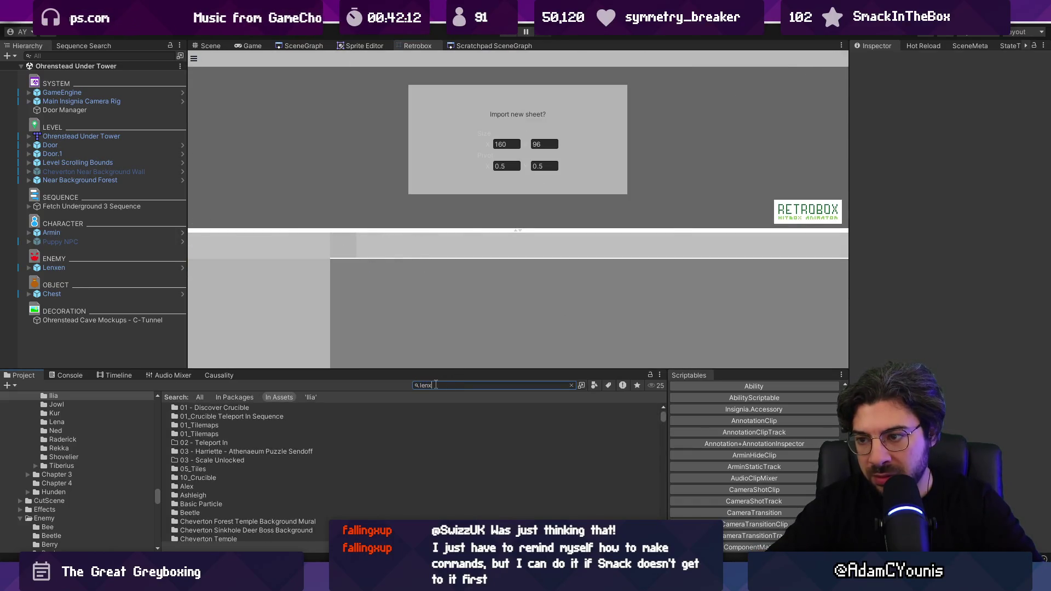
text(ap)
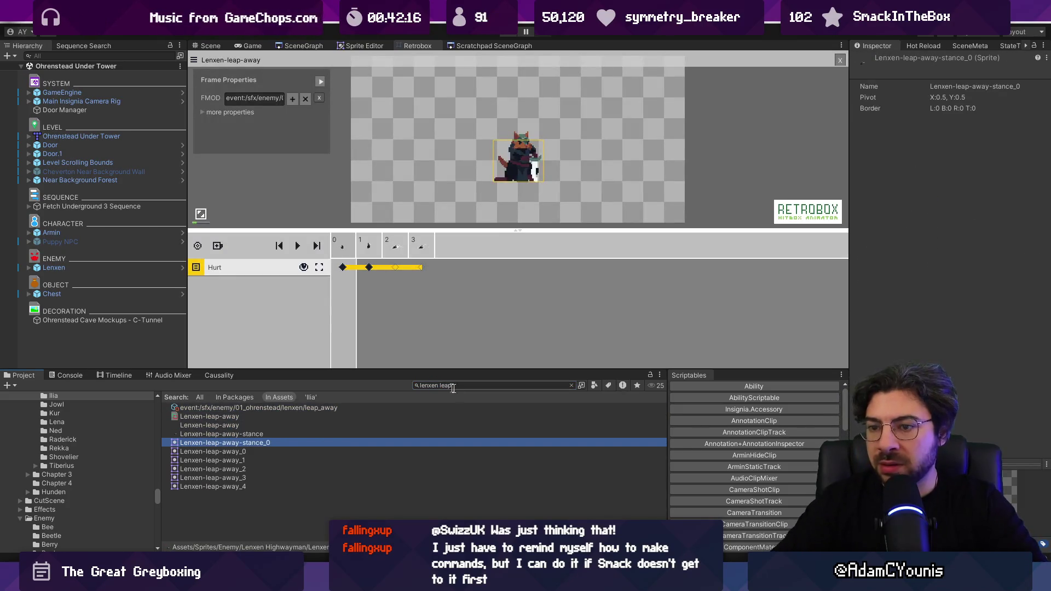
key(alt+Tab)
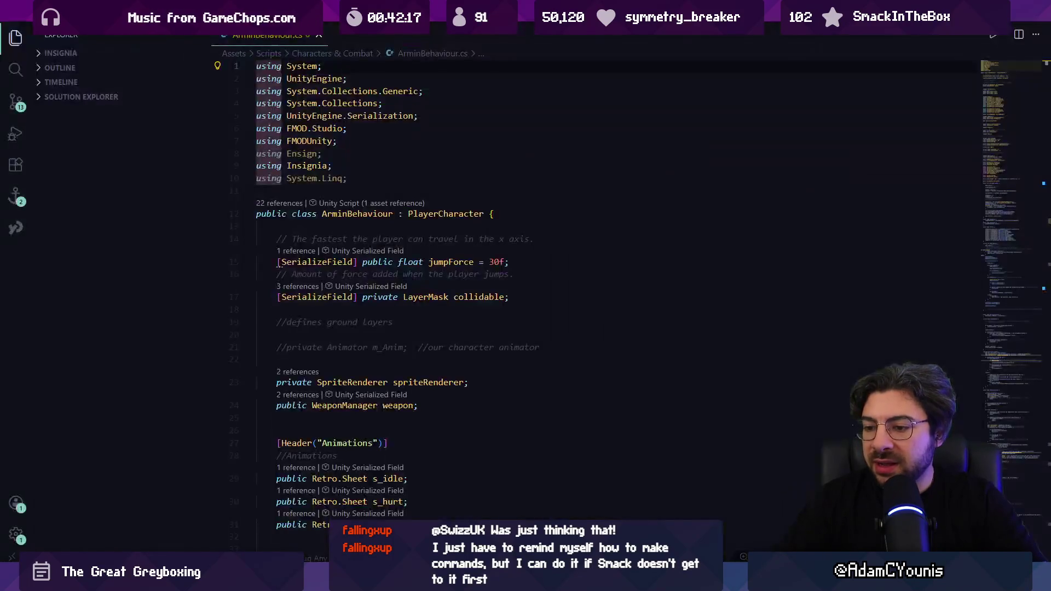
Return from the ArminBehaviour.cs script to the Unity editor
key(alt+Tab)
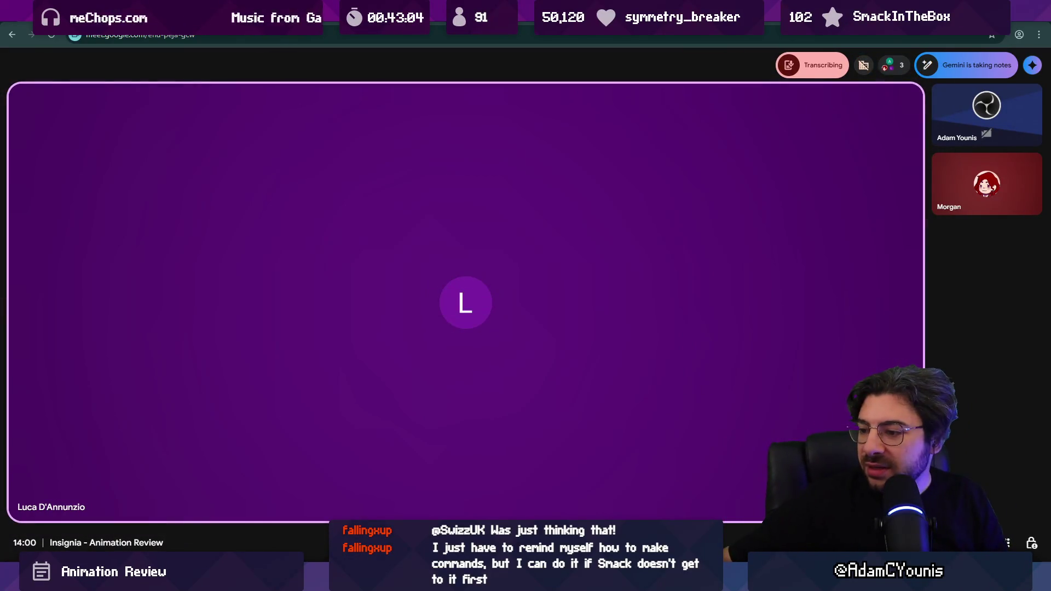
Glance at the music player, then switch to the Armin sword sprite in Aseprite
key(alt+Tab)
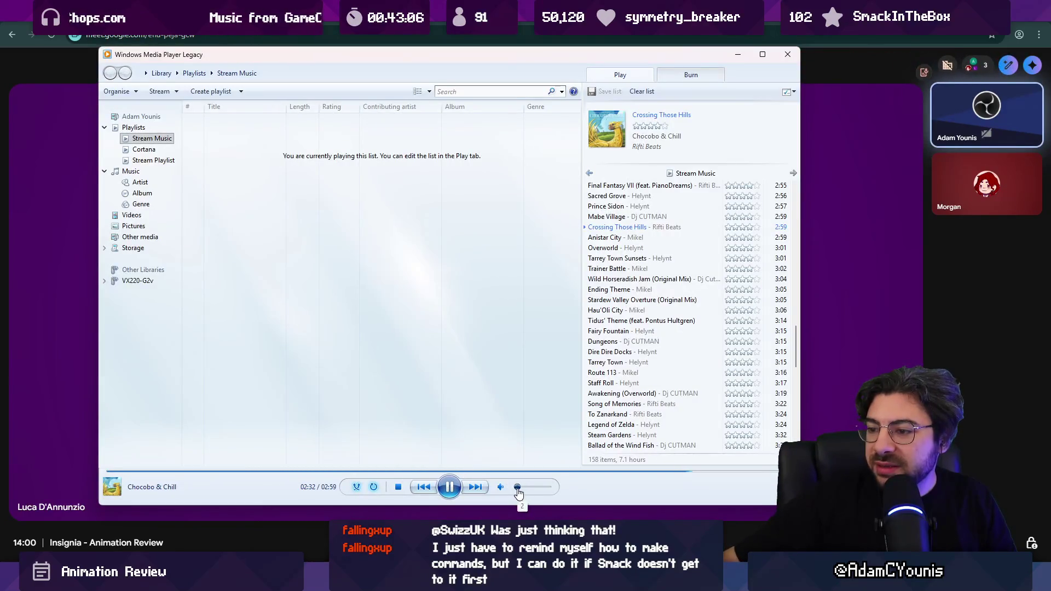
key(alt+Tab)
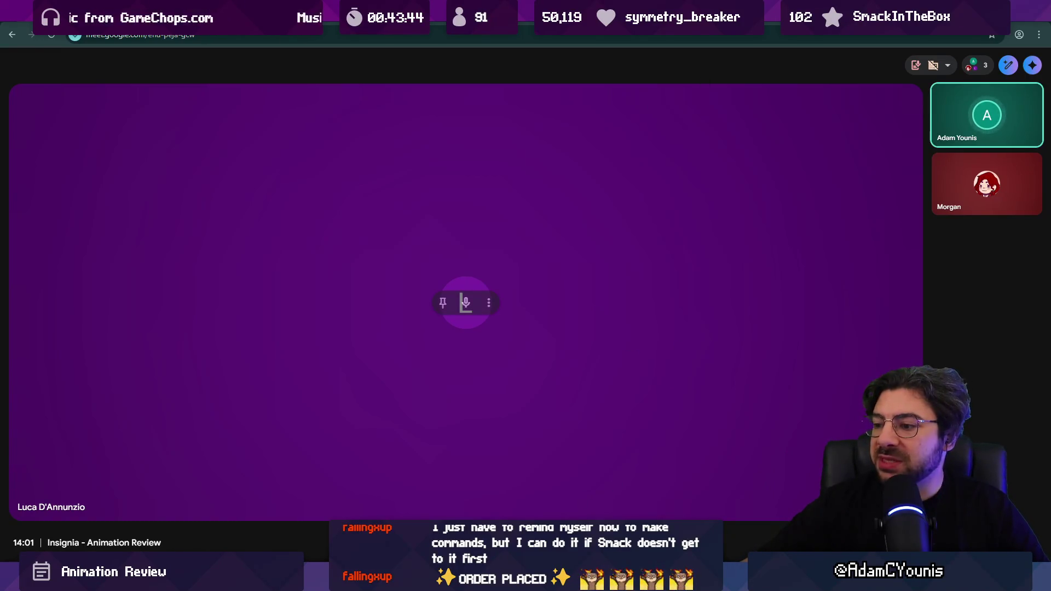
mouse_move(695, 585)
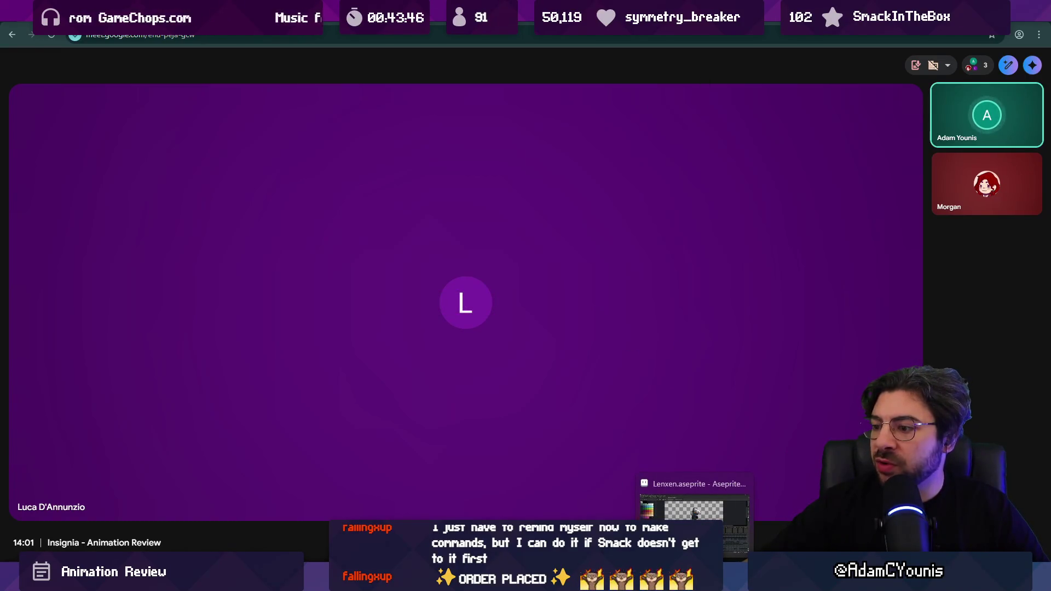
click(695, 585)
key(ctrl+shift+Tab)
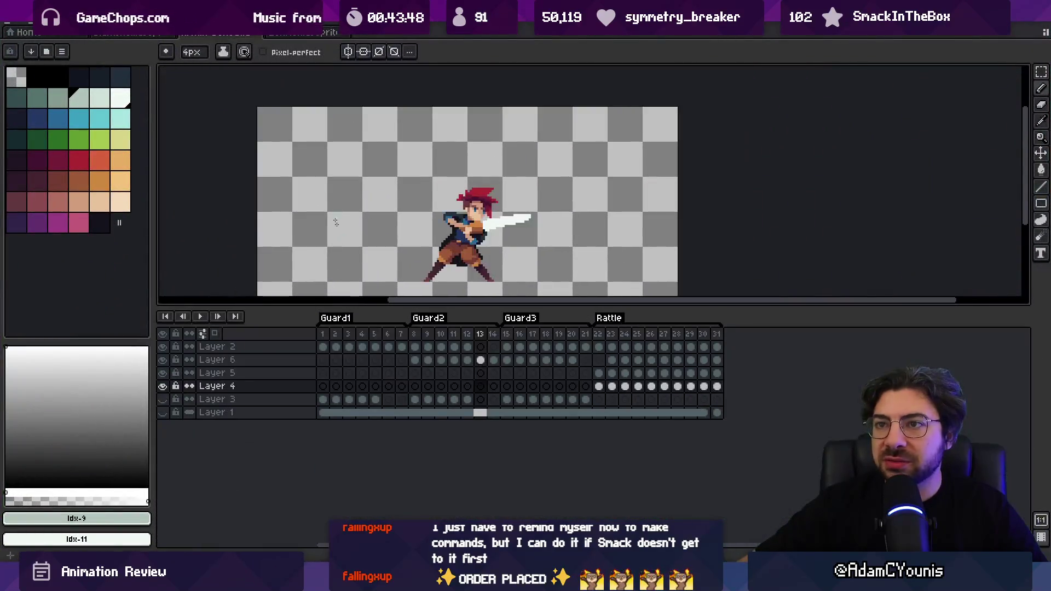
Select Guard2 frames 8–11, then Rattle frames 22–31, and play the Rattle animation
drag(415, 335, 494, 347)
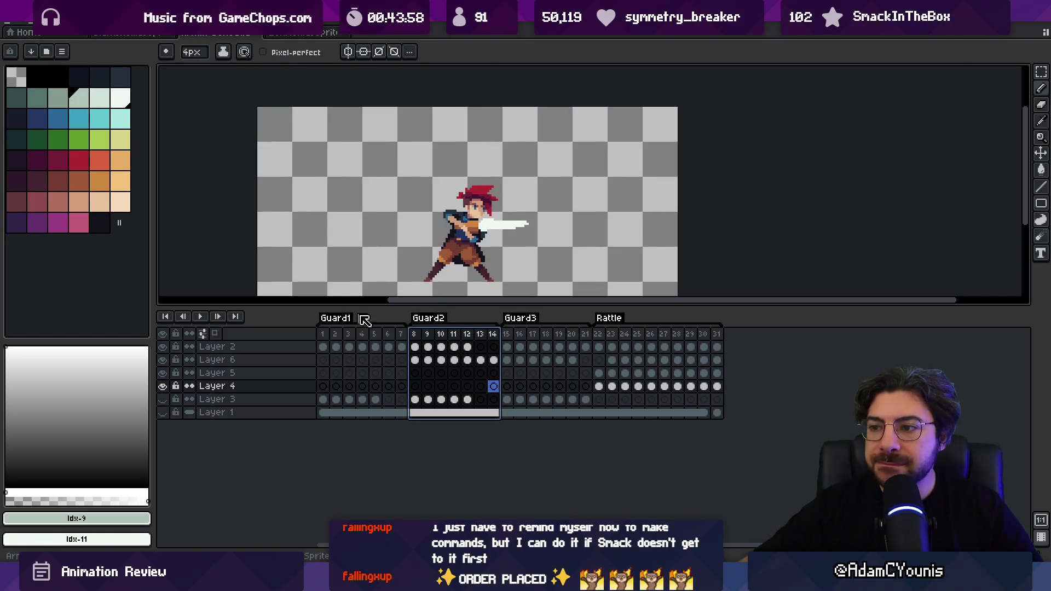
drag(416, 334, 467, 342)
drag(598, 343, 728, 339)
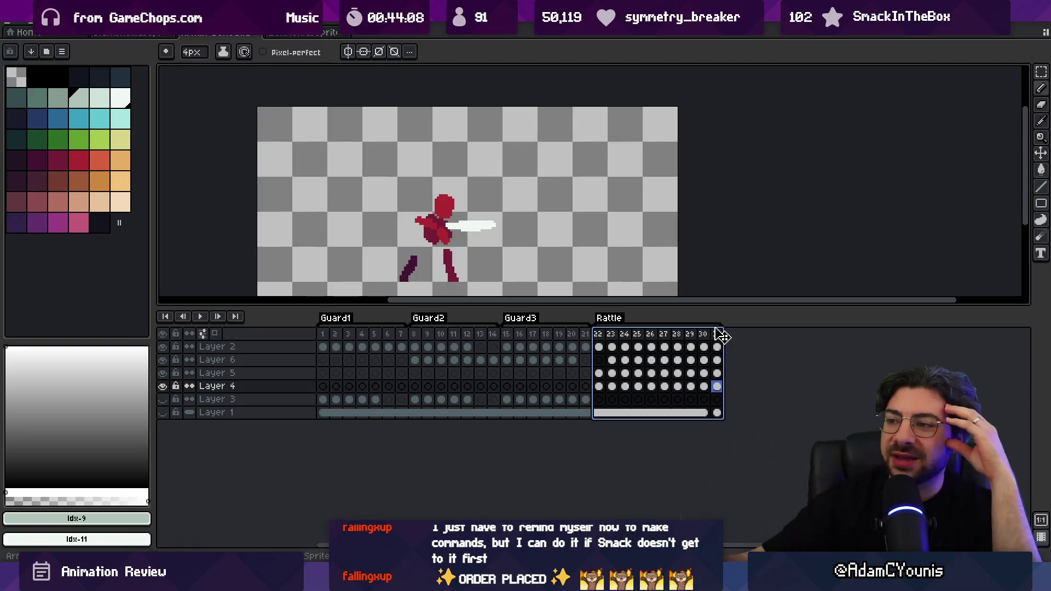
key(Return)
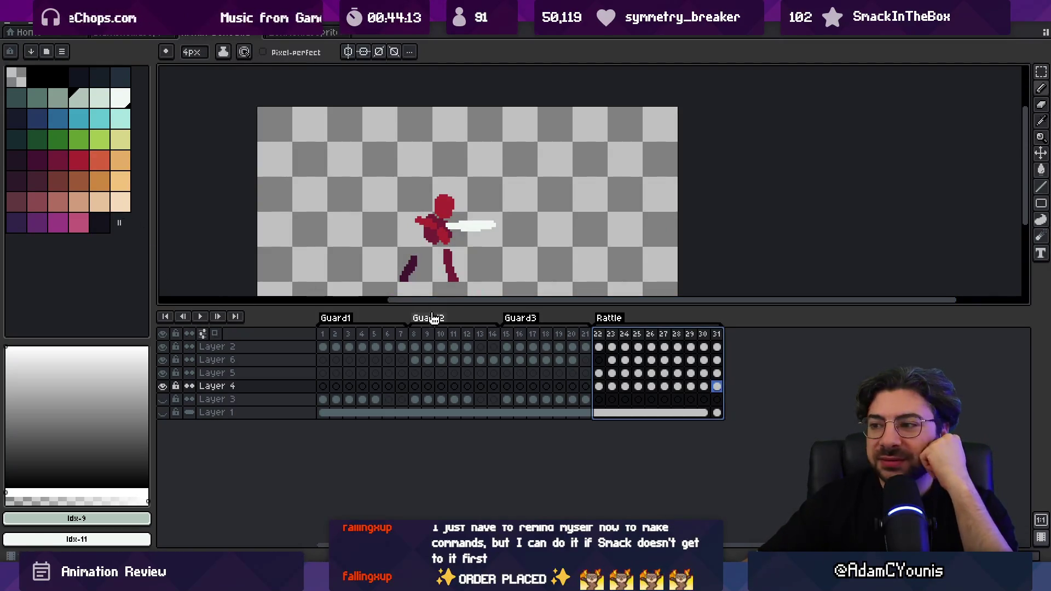
Review Rattle frames 22–23 with playback, ending on the sketch pose of frame 23
click(599, 334)
mouse_move(606, 339)
mouse_down()
mouse_move(726, 350)
mouse_move(602, 342)
mouse_move(676, 345)
mouse_move(614, 343)
mouse_up()
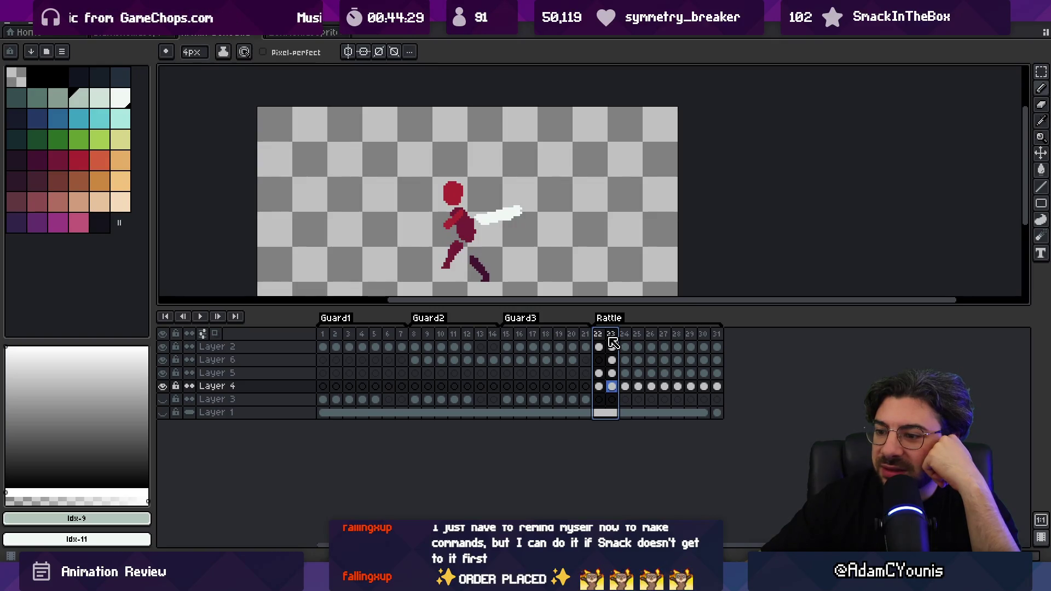
mouse_move(613, 343)
mouse_down()
mouse_move(696, 345)
mouse_move(588, 342)
mouse_up()
key(Return)
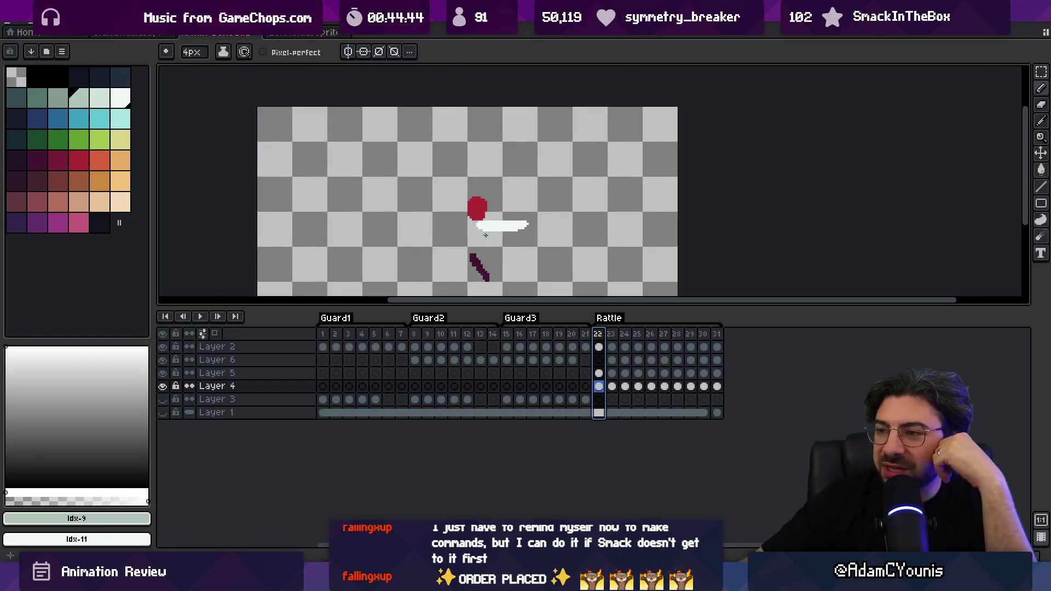
scroll(469, 176, up, 2)
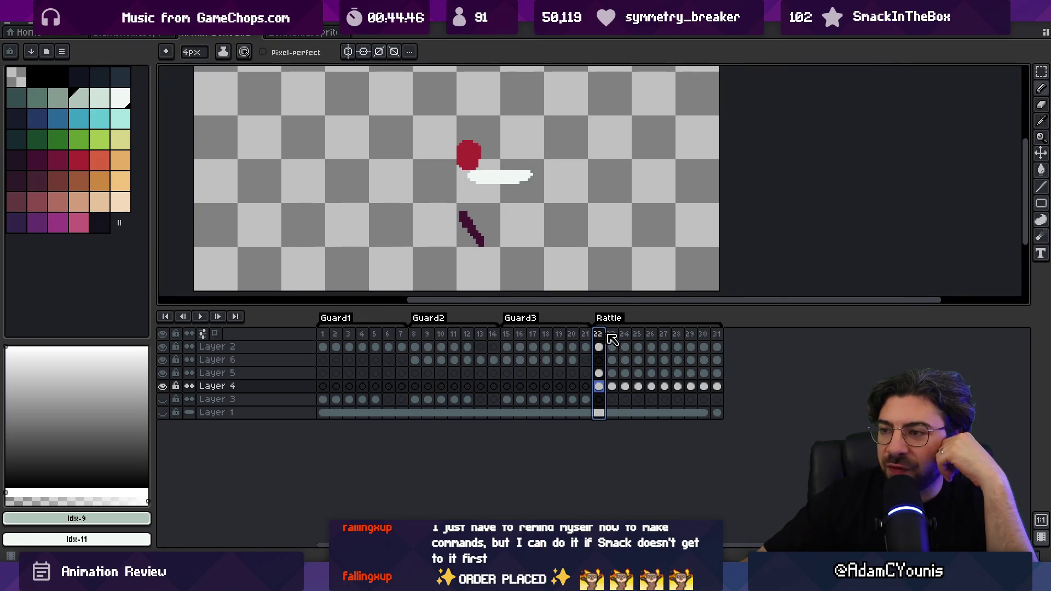
drag(599, 334, 615, 335)
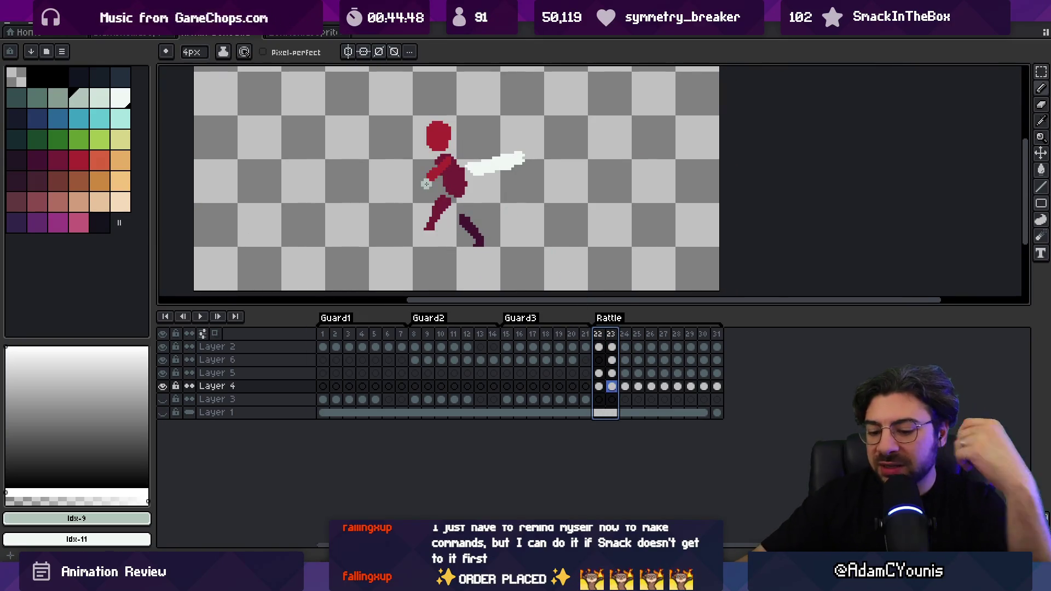
Switch the paint colour to white, undo a test stroke, and add a new Layer 7
click(121, 98)
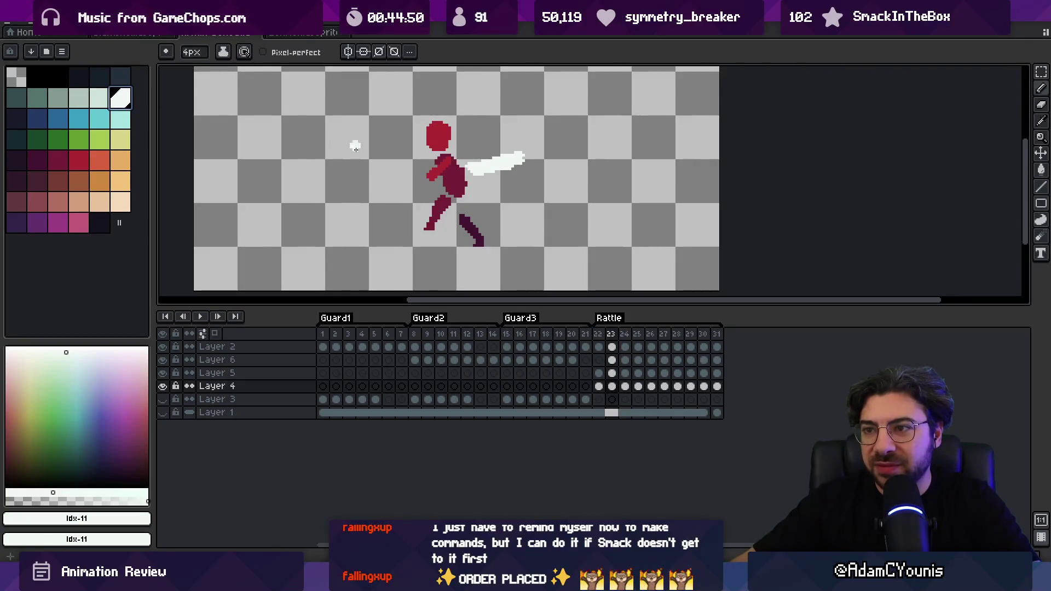
drag(419, 143, 346, 155)
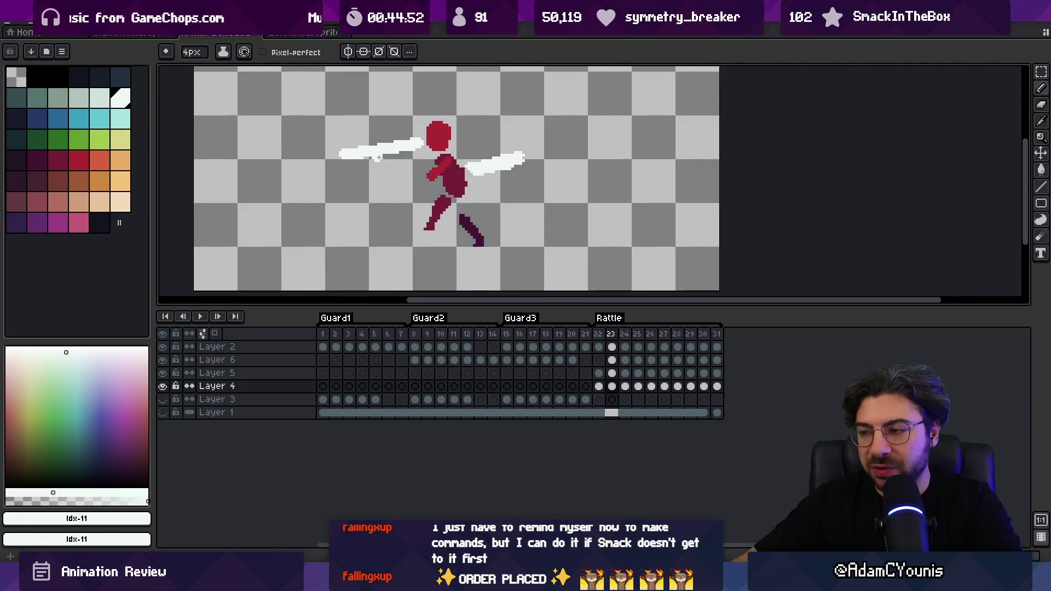
key(ctrl+z)
click(599, 347)
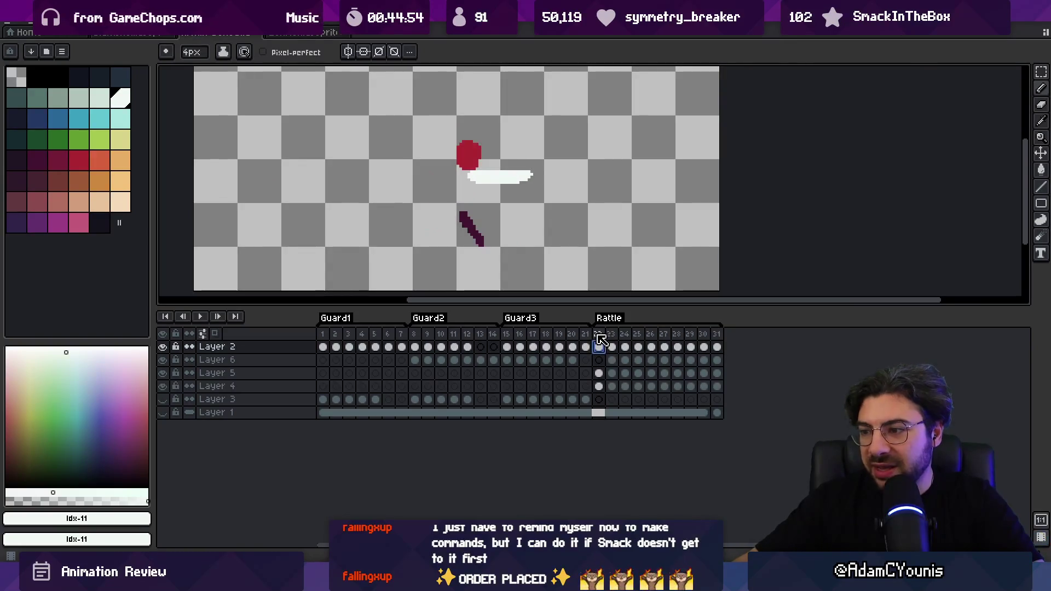
key(shift+n)
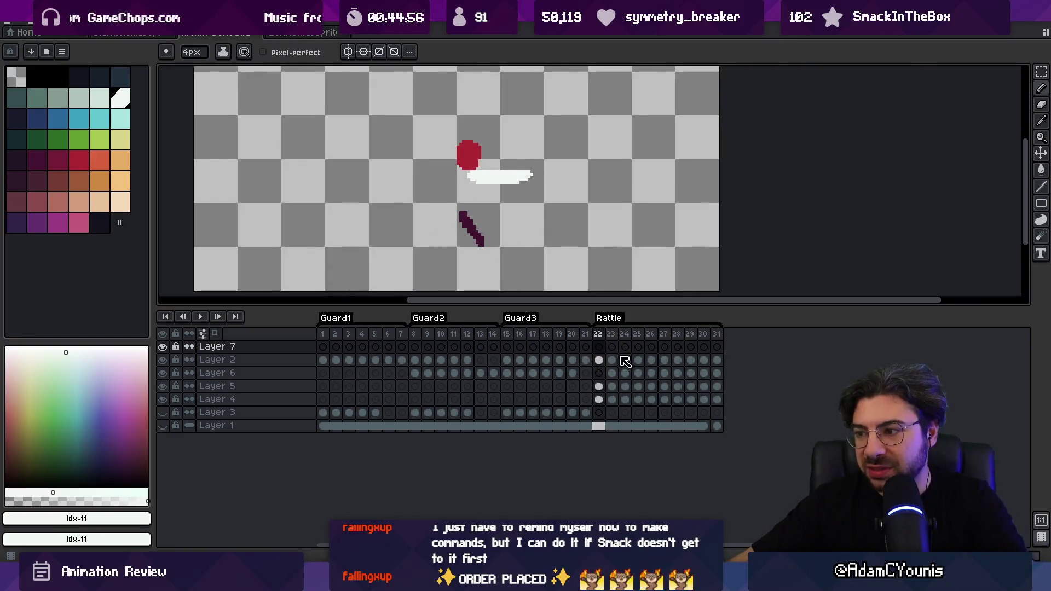
Sketch a second white sword on Layer 7 across Rattle frames 23–29
click(612, 347)
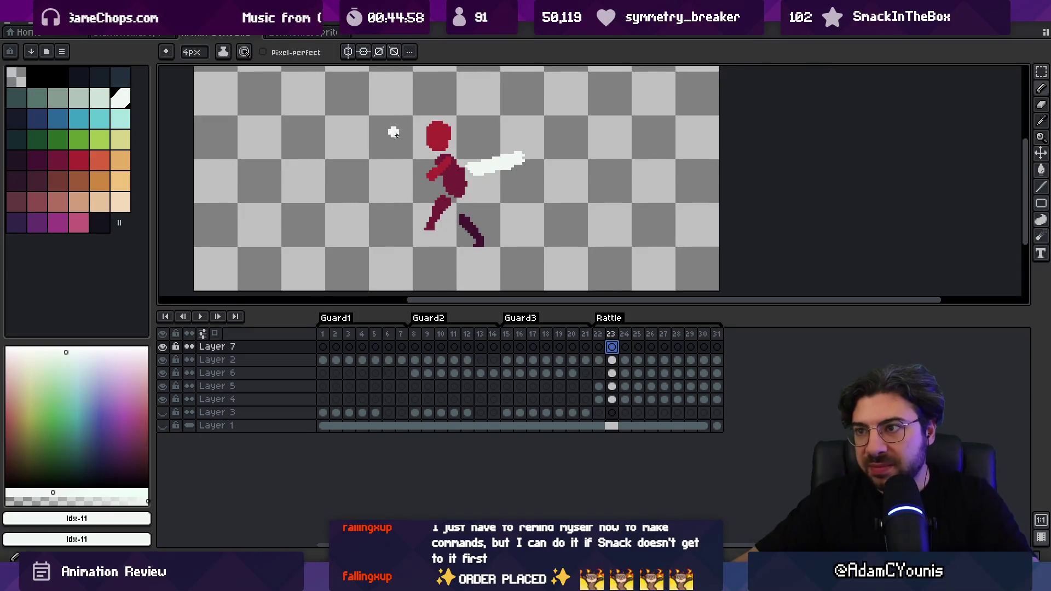
drag(418, 143, 372, 148)
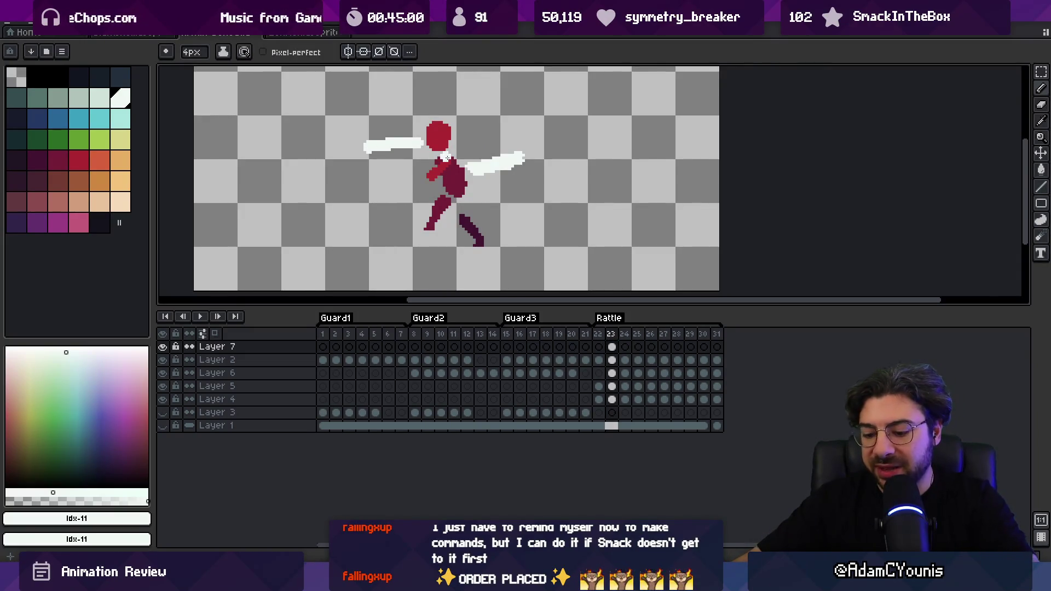
key(Right)
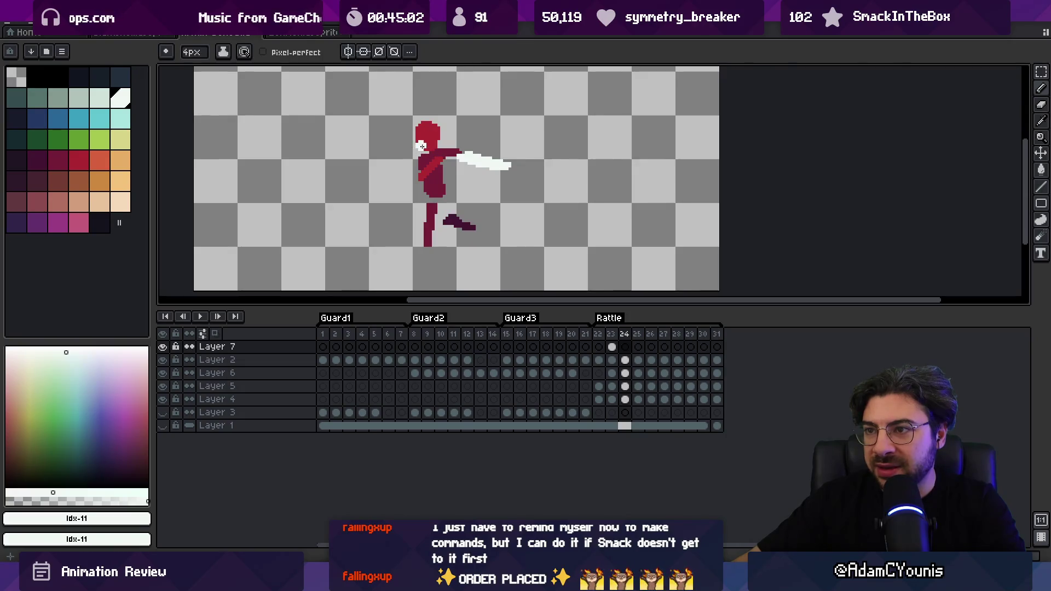
mouse_move(405, 176)
mouse_down()
mouse_move(465, 153)
mouse_move(490, 163)
mouse_up()
key(Right)
key(Right)
key(Right)
key(Right)
drag(419, 159, 489, 159)
key(Right)
key(Right)
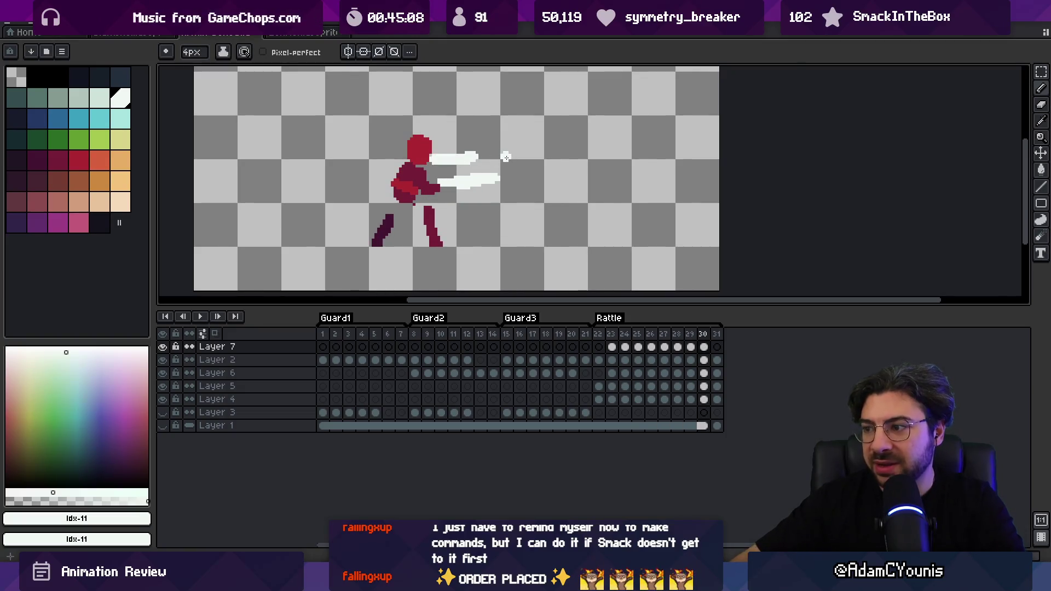
Play the animation, undo the sword sketches, and select frames 22–23 to show frame 23
key(Return)
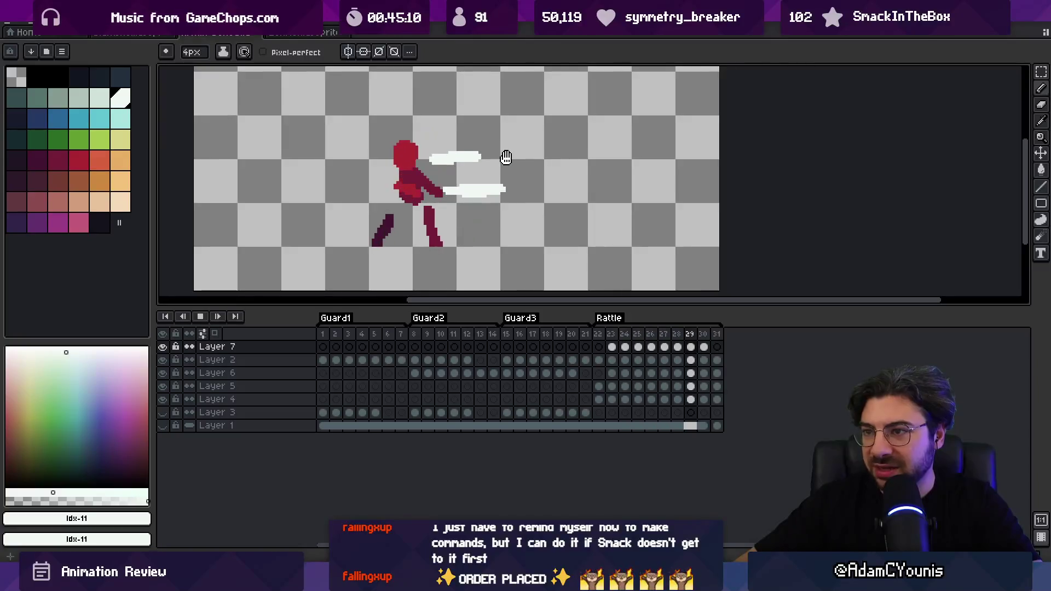
key(Return)
key(v)
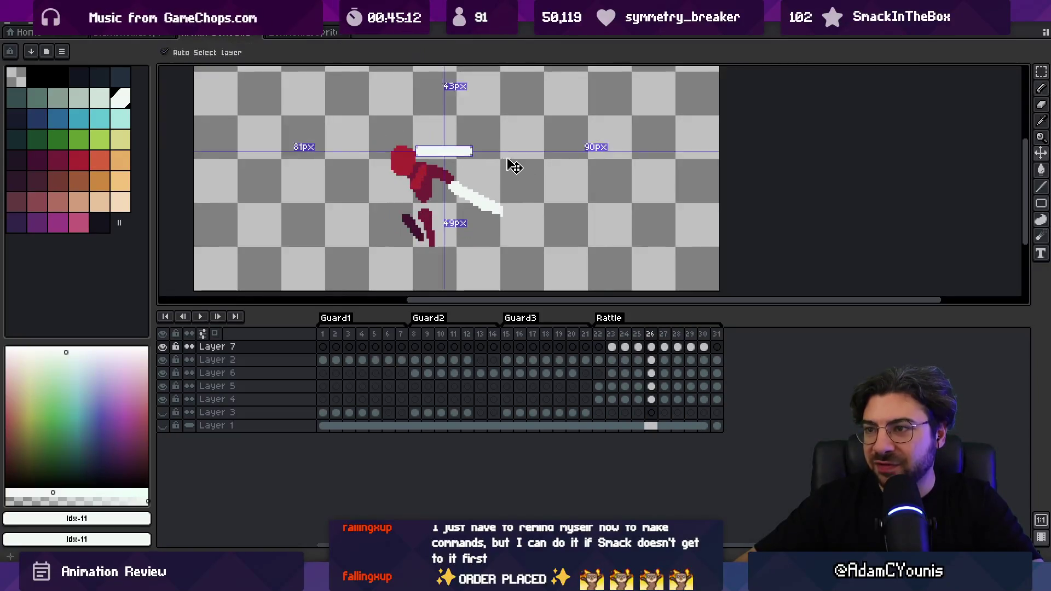
key(Left)
key(Left)
key(Left)
key(b)
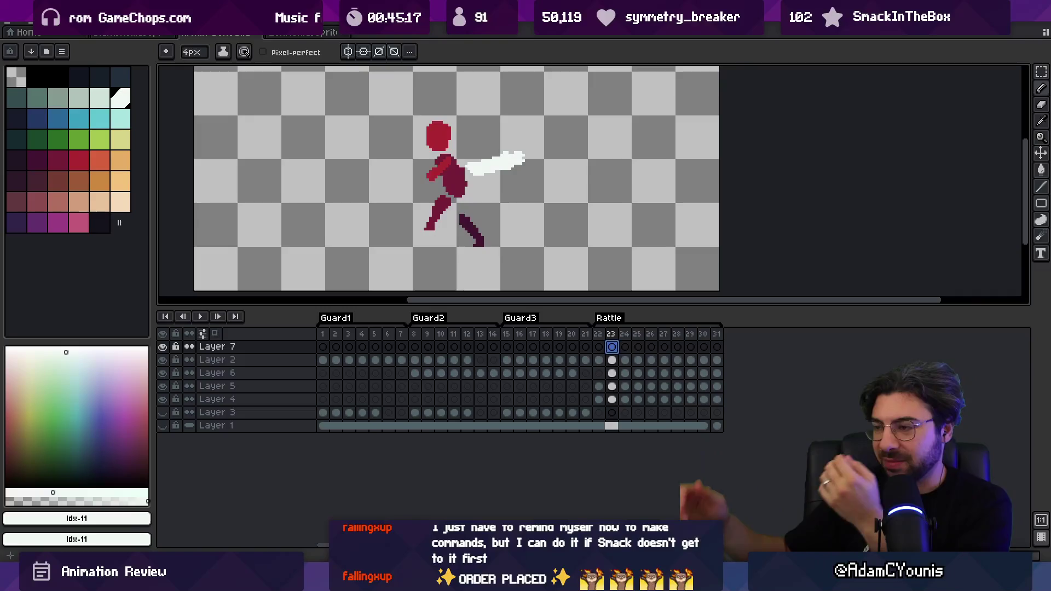
mouse_move(604, 336)
mouse_down()
mouse_move(715, 340)
mouse_move(601, 340)
mouse_up()
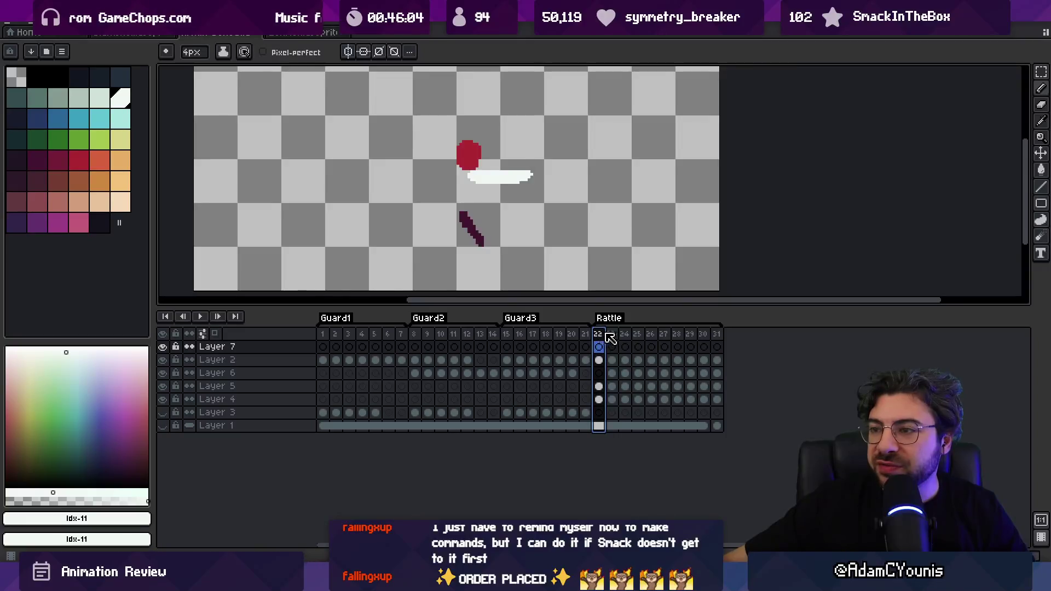
drag(602, 340, 611, 342)
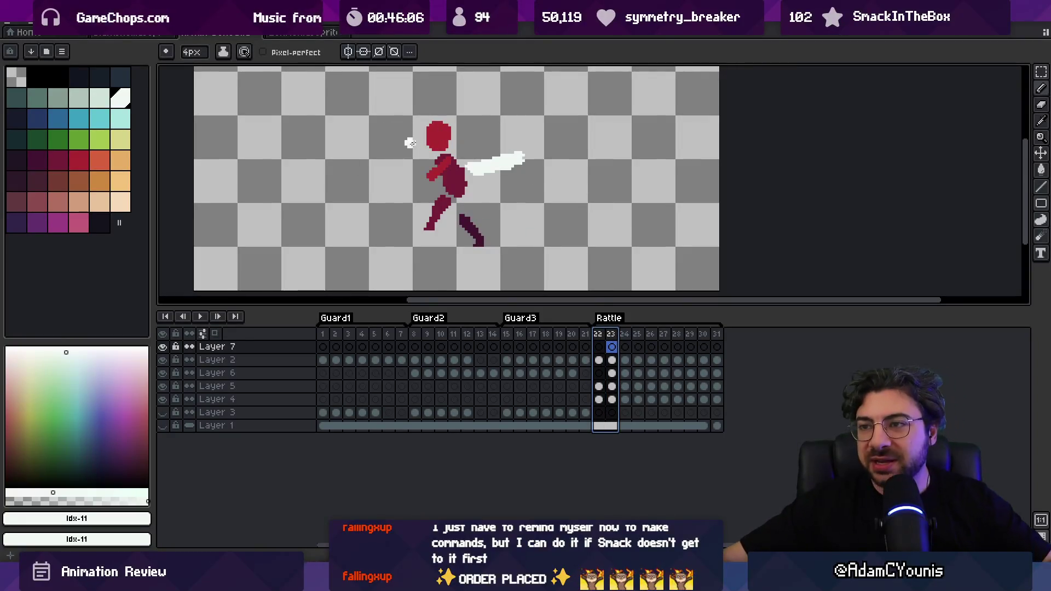
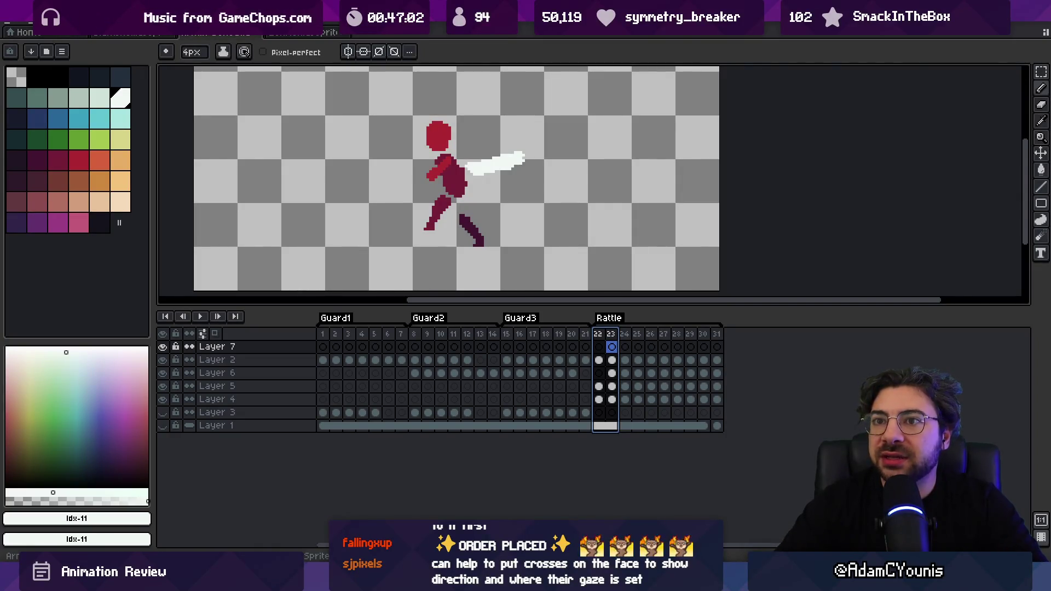
Switch to the purple monster sprite, select its telegraph frames 66–73, and land on frame 66
key(ctrl+shift+Tab)
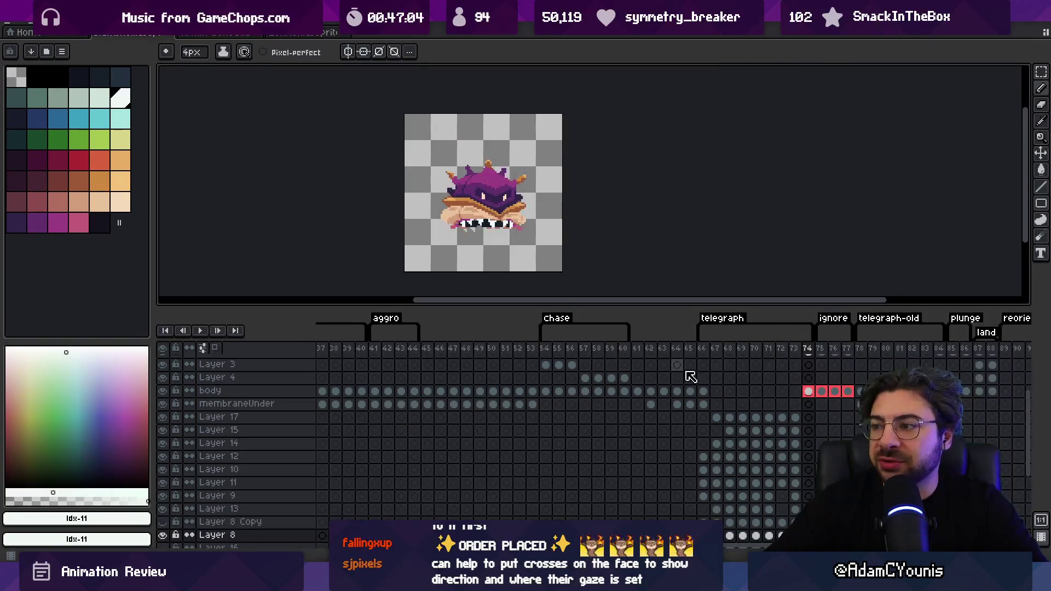
scroll(684, 370, left, 3)
mouse_move(512, 354)
mouse_down()
mouse_move(614, 350)
mouse_move(511, 347)
mouse_up()
mouse_move(668, 350)
mouse_down()
mouse_move(748, 352)
mouse_move(668, 353)
mouse_up()
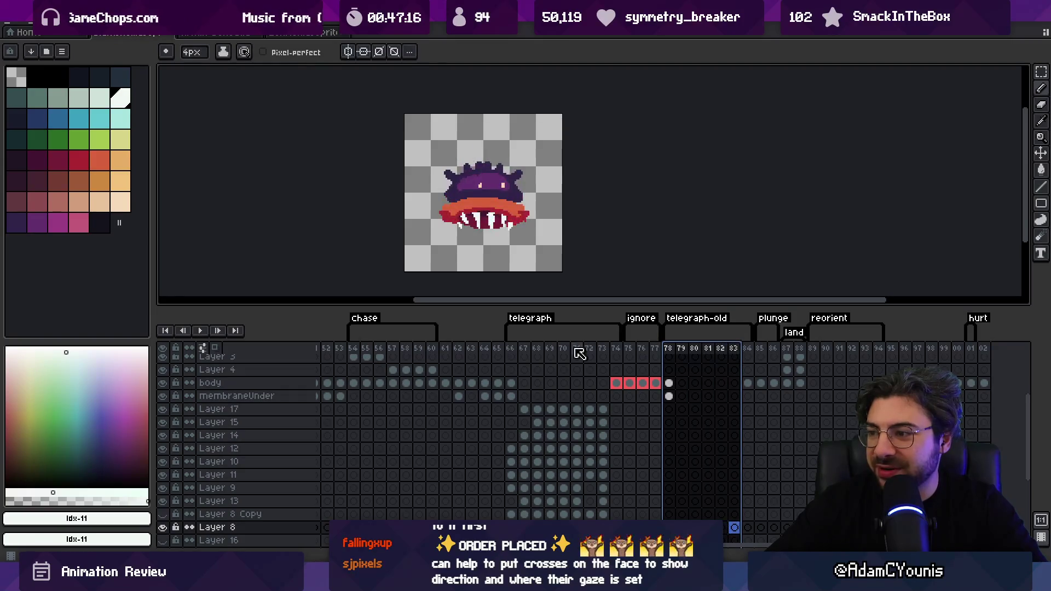
click(511, 351)
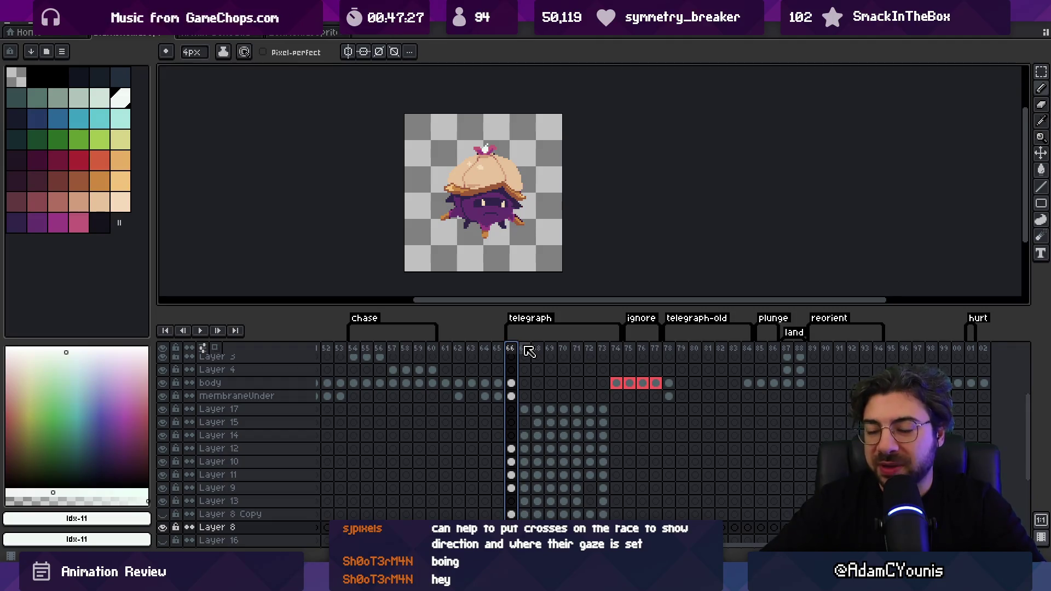
Play the monster's telegraph animation, restarting it from frames 67 and 66
key(Return)
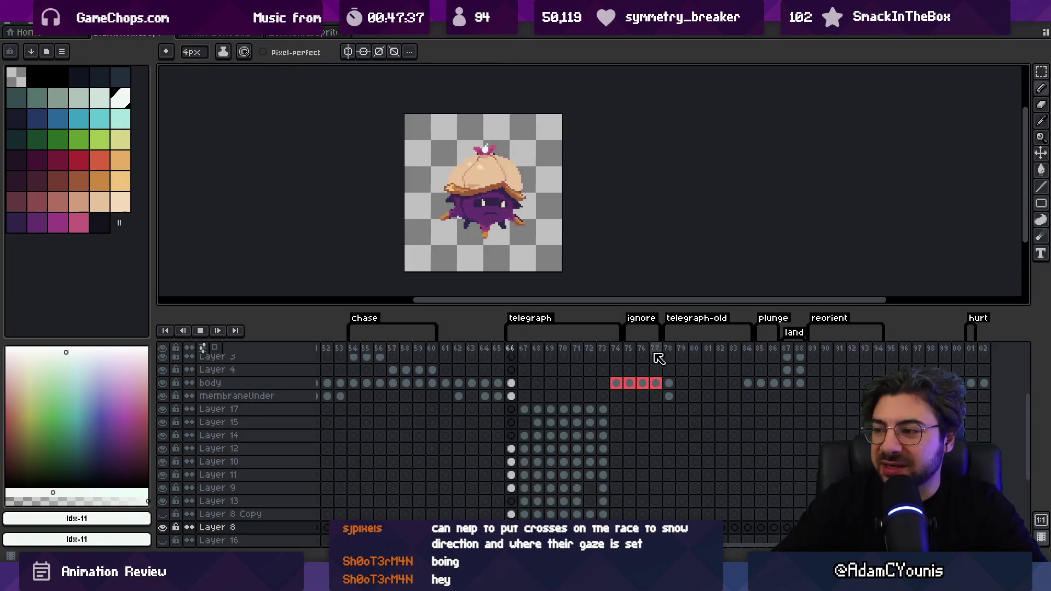
key(Return)
key(Return)
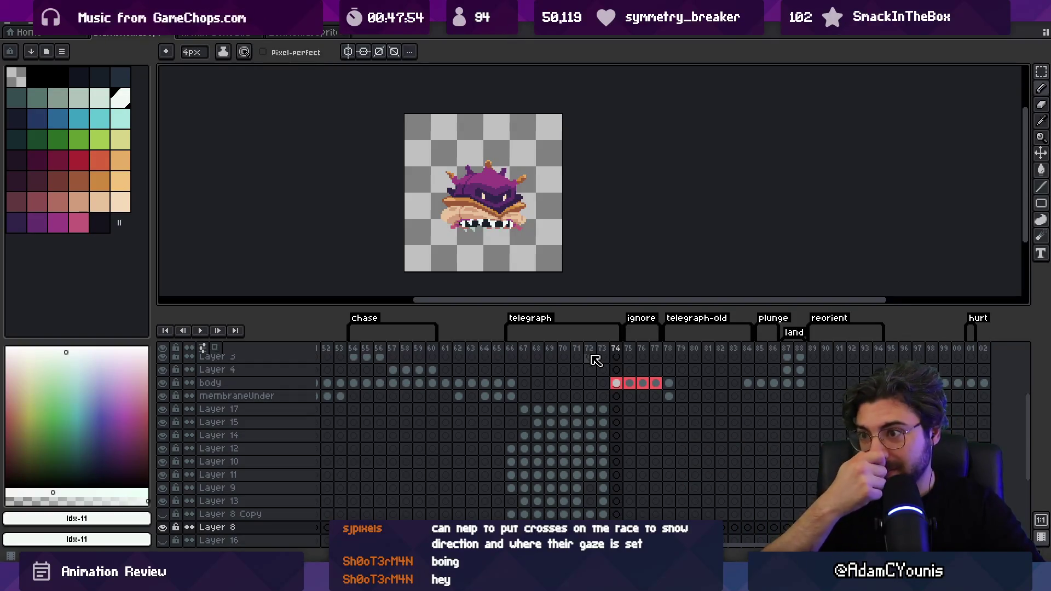
click(512, 352)
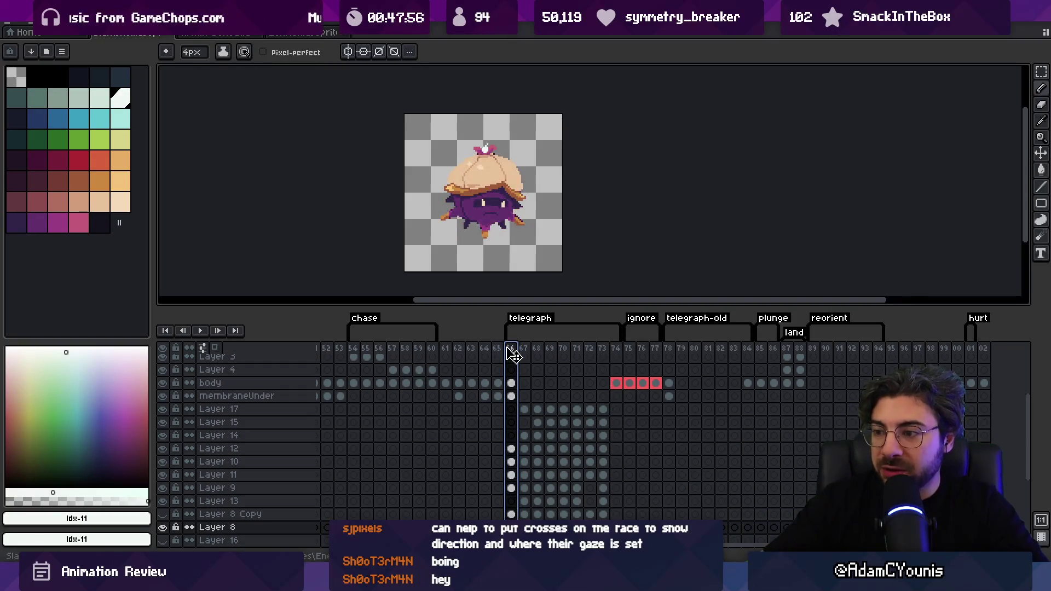
key(Return)
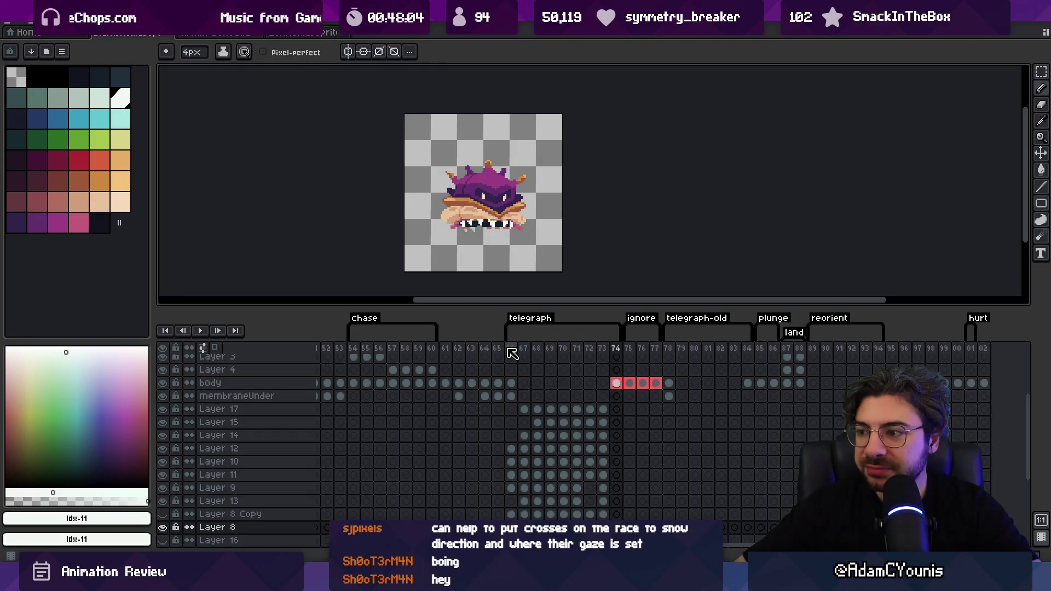
click(512, 353)
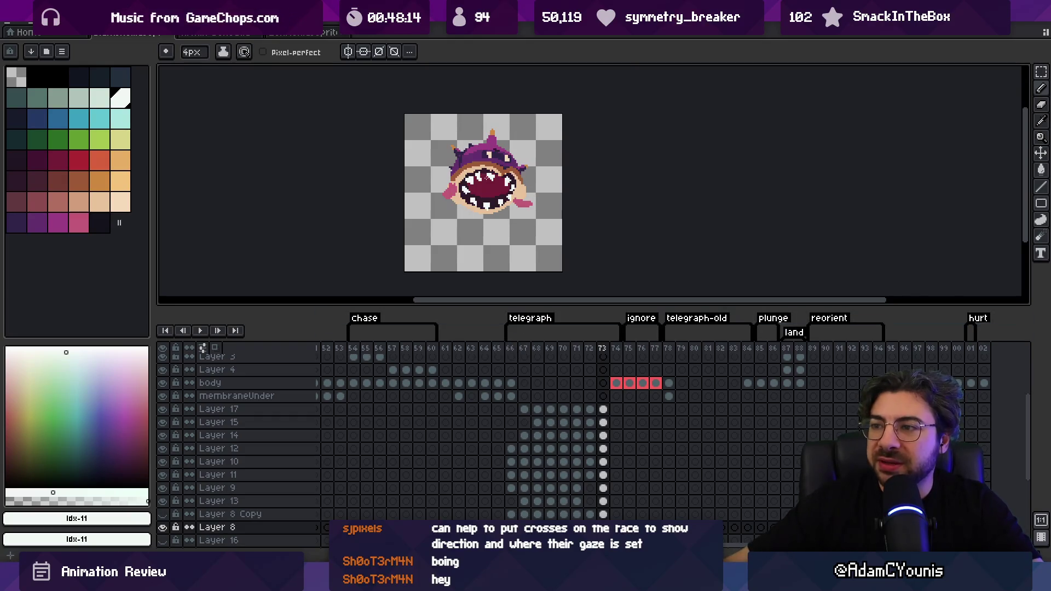
On Layer 15, lasso the lower part of the monster's mouth and move it downward
scroll(495, 181, up, 4)
key(v)
click(494, 181)
key(q)
mouse_move(416, 189)
mouse_down()
mouse_move(402, 258)
mouse_move(555, 201)
mouse_move(533, 183)
mouse_move(517, 197)
mouse_up()
drag(465, 244, 481, 269)
key(Return)
Play the animation from frames 68–69, stopping at frame 73
scroll(468, 164, down, 3)
scroll(539, 219, up, 2)
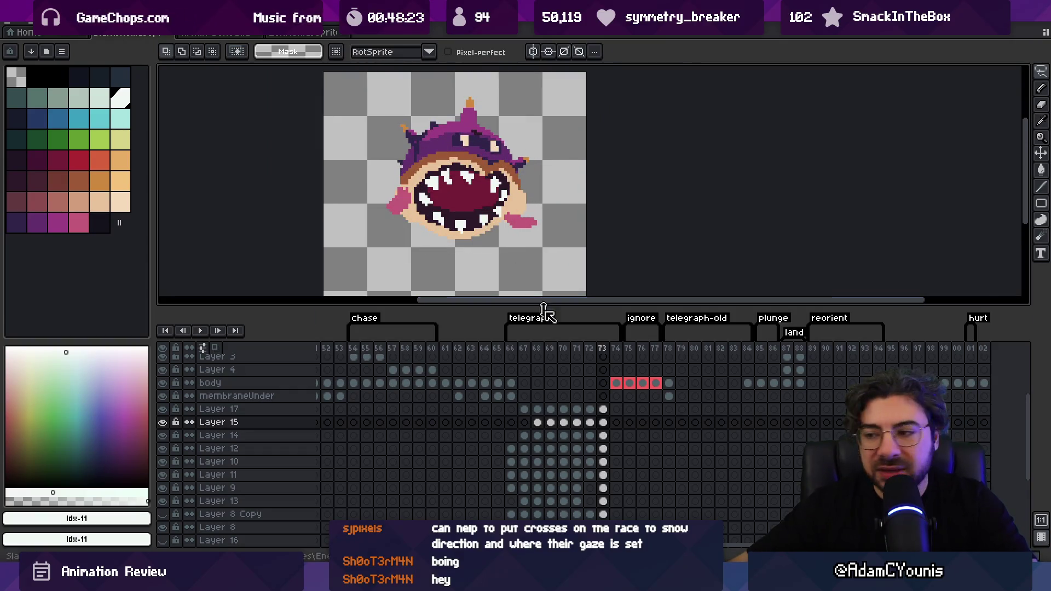
mouse_move(550, 350)
mouse_down()
mouse_move(606, 352)
mouse_move(598, 350)
mouse_up()
key(Return)
scroll(549, 218, down, 4)
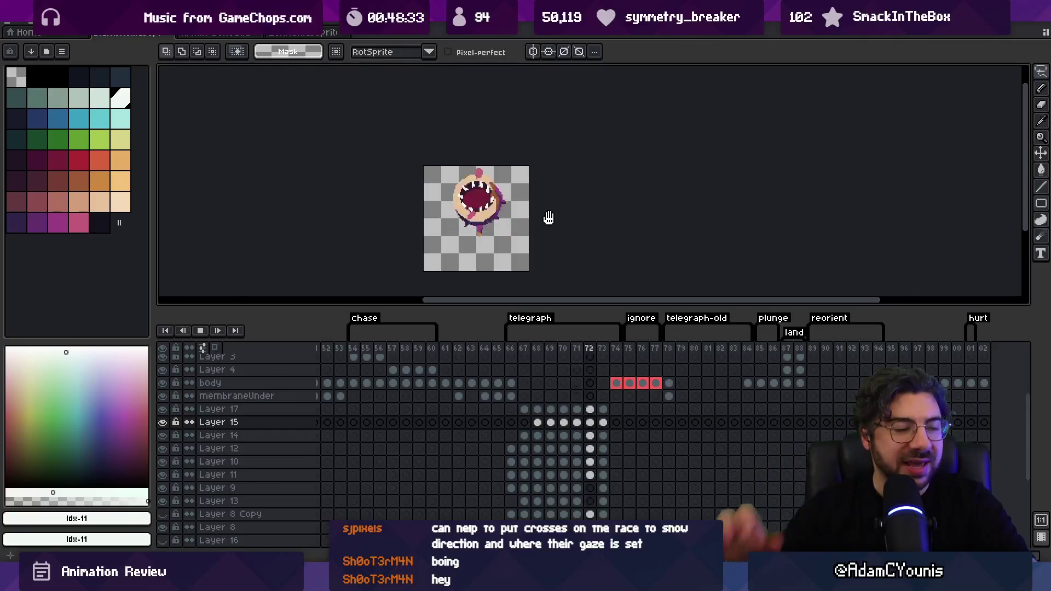
key(Return)
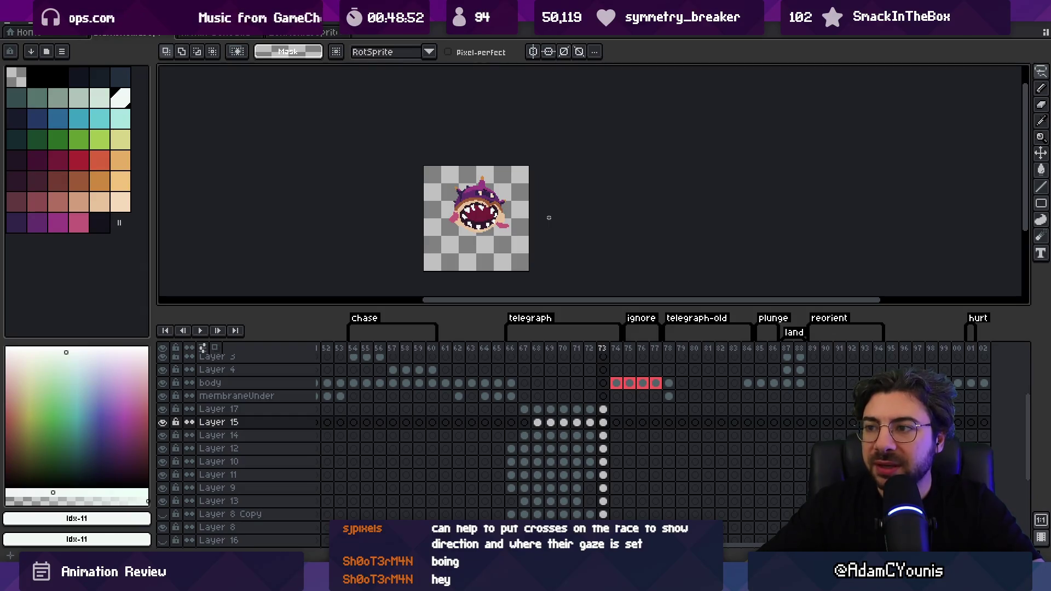
Zoom in and loop playback over frames 71–73
key(plus)
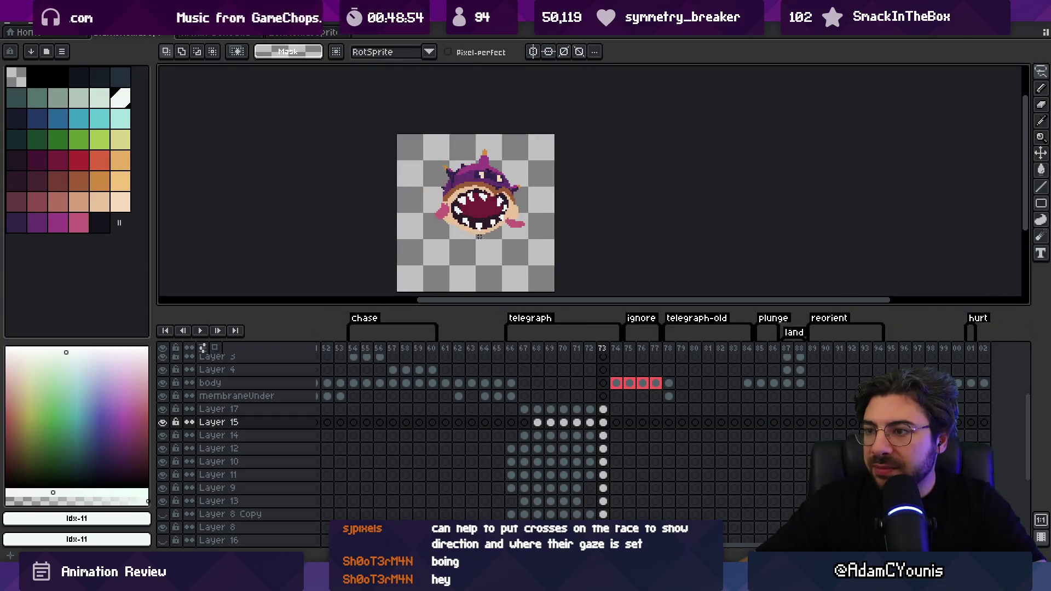
drag(577, 350, 609, 358)
key(Return)
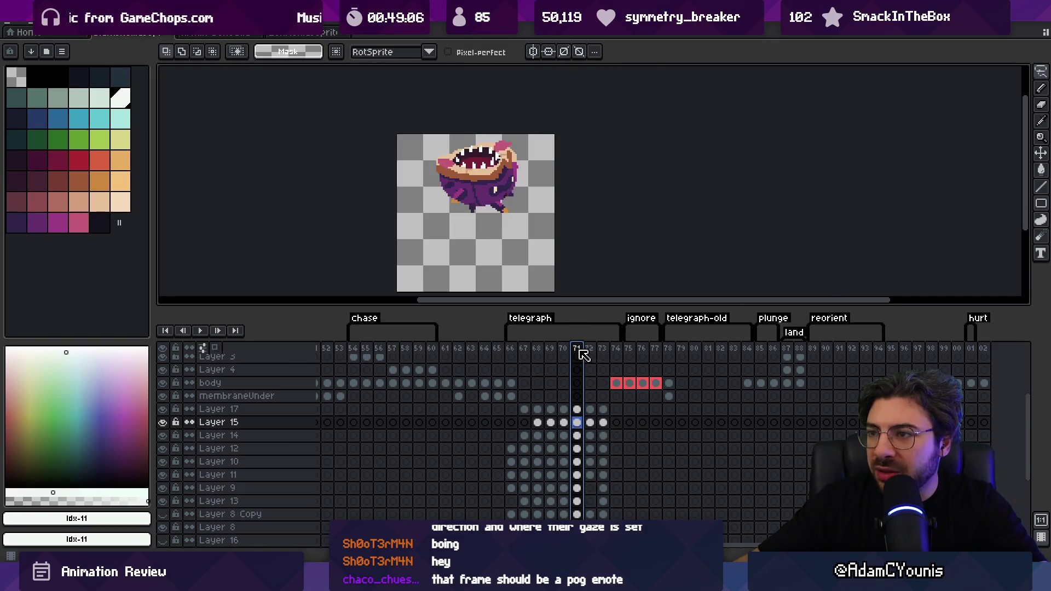
mouse_move(599, 351)
mouse_down()
mouse_move(582, 354)
mouse_move(608, 348)
mouse_move(592, 349)
mouse_up()
On Layer 17 at frame 72, rotate the pink features 45° and replay frames 69–73
key(v)
click(476, 157)
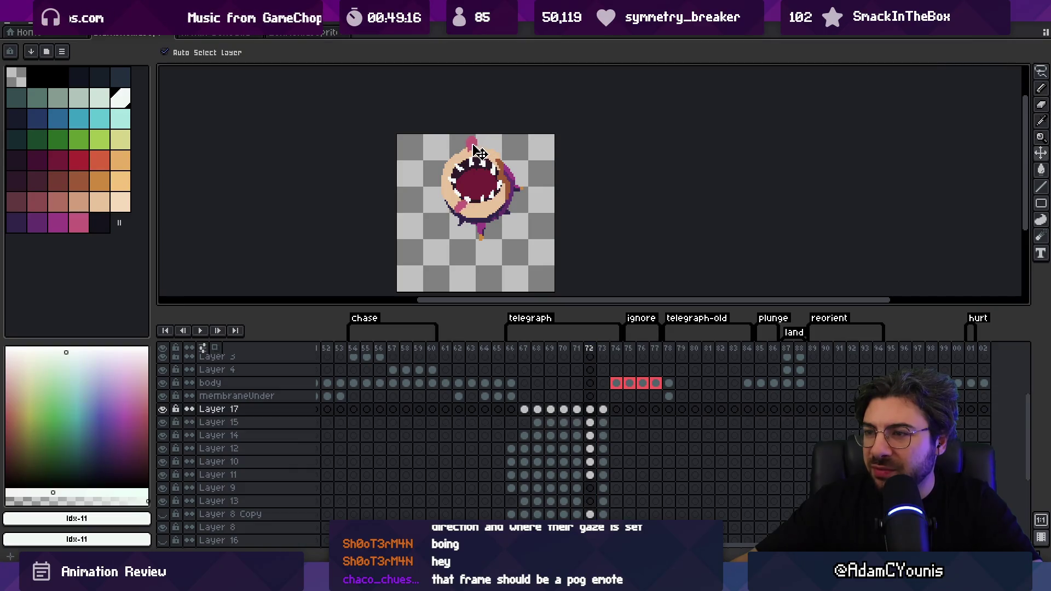
key(ctrl+z)
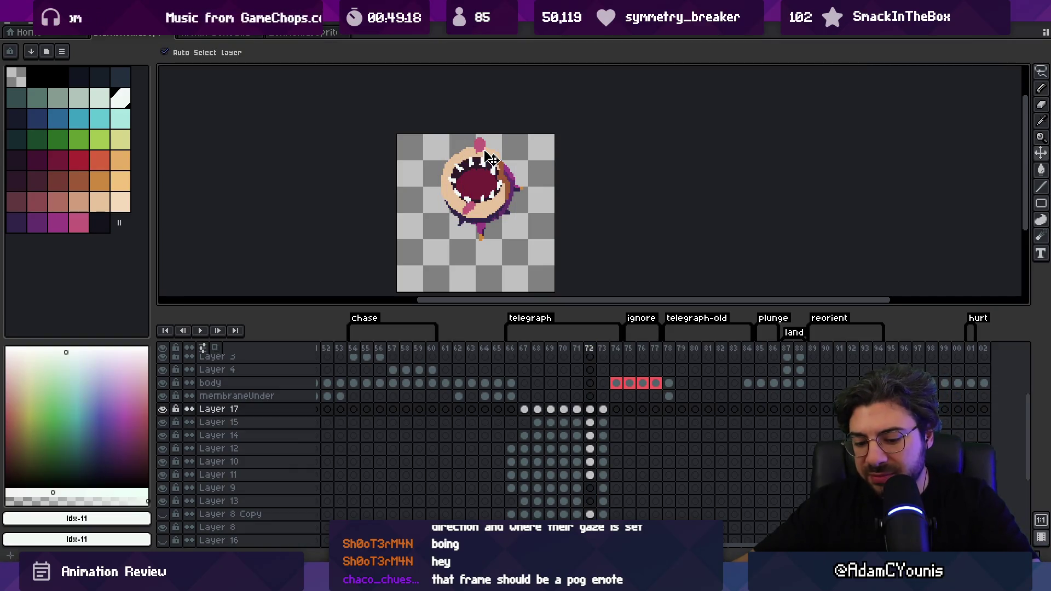
key(m)
drag(528, 128, 485, 112)
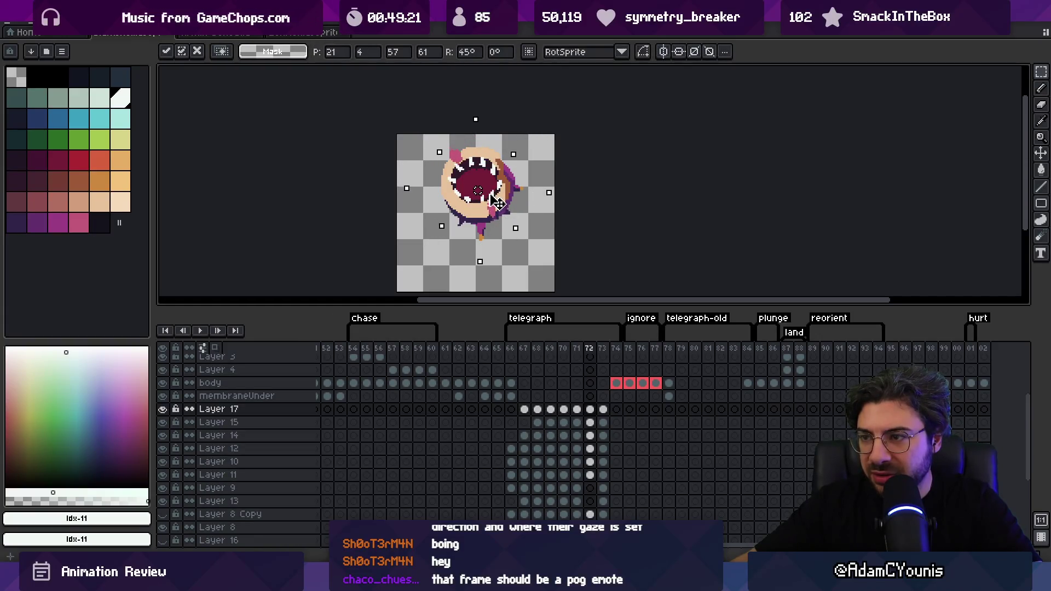
key(Return)
mouse_move(549, 353)
mouse_down()
mouse_move(611, 356)
mouse_move(514, 349)
mouse_up()
key(Return)
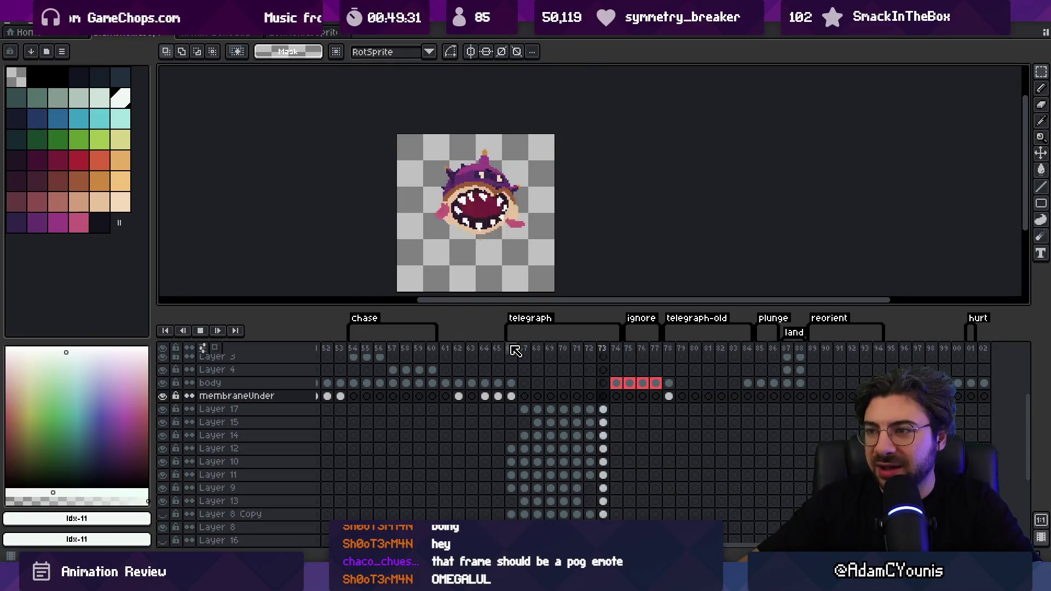
key(Return)
key(Down)
key(Right)
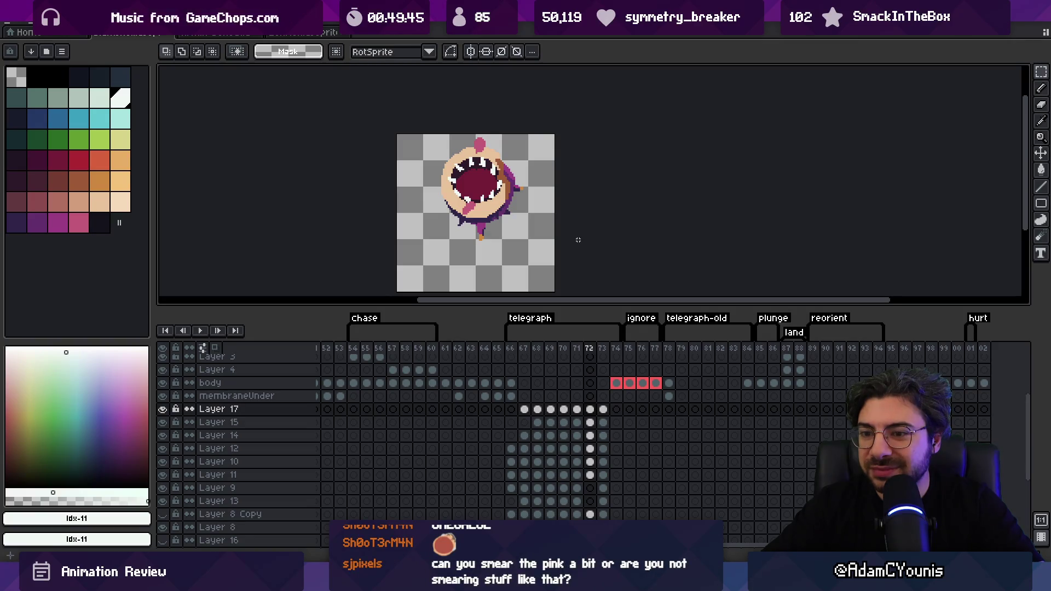
scroll(542, 416, up, 3)
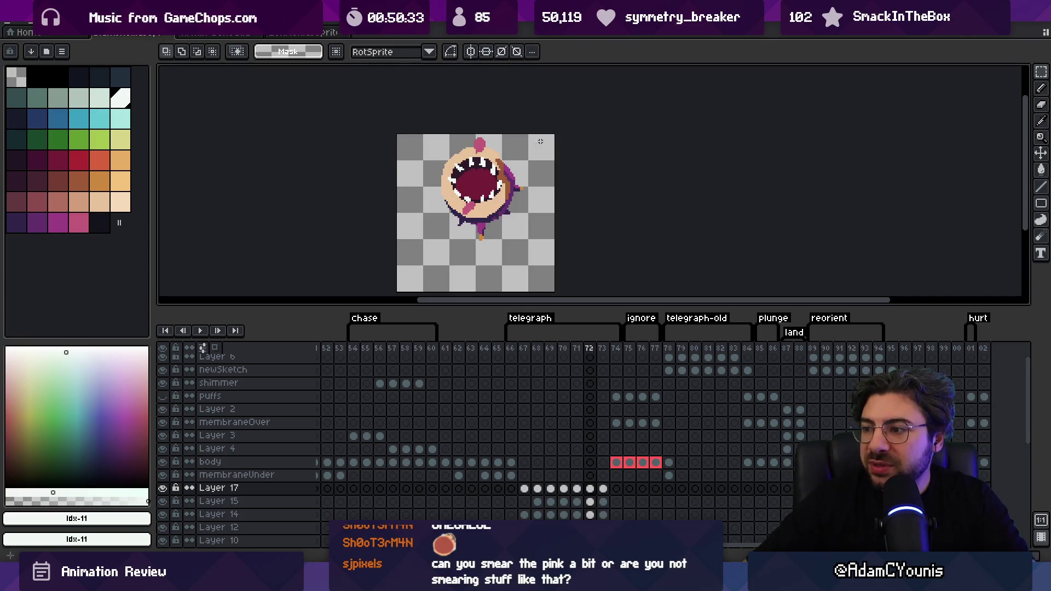
Select frames 66–73 of the monster animation across all layers
drag(511, 348, 618, 348)
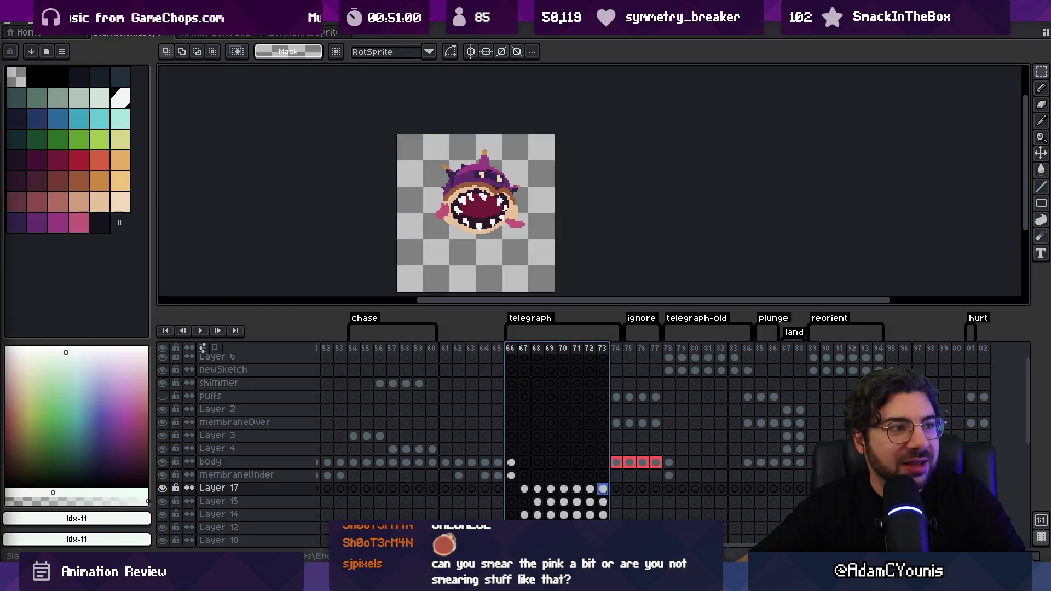
mouse_move(718, 569)
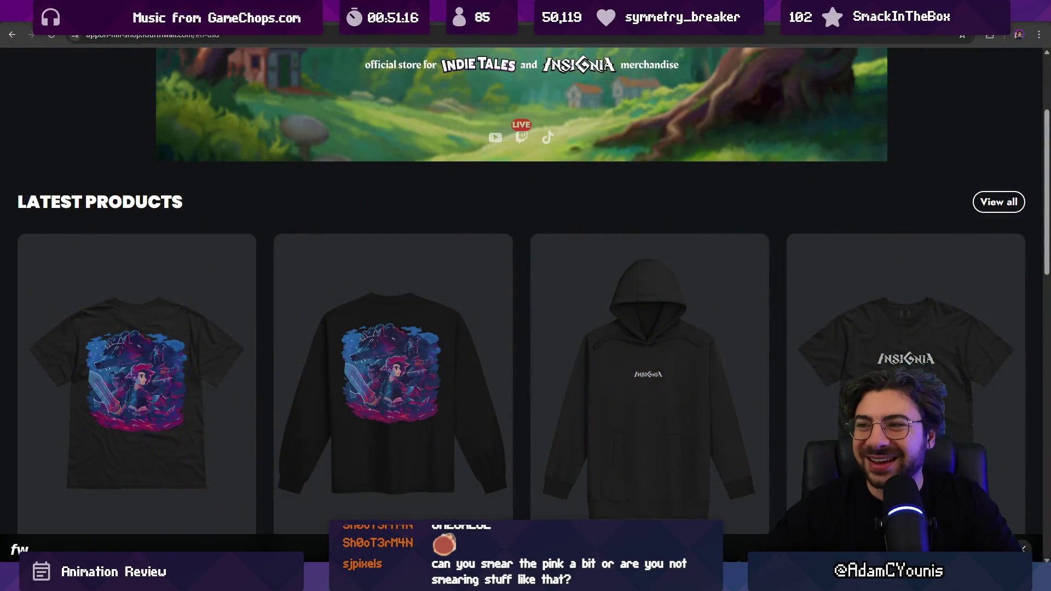
Browse the merch store's Latest Products, then switch to the Google Meet window
scroll(521, 207, down, 6)
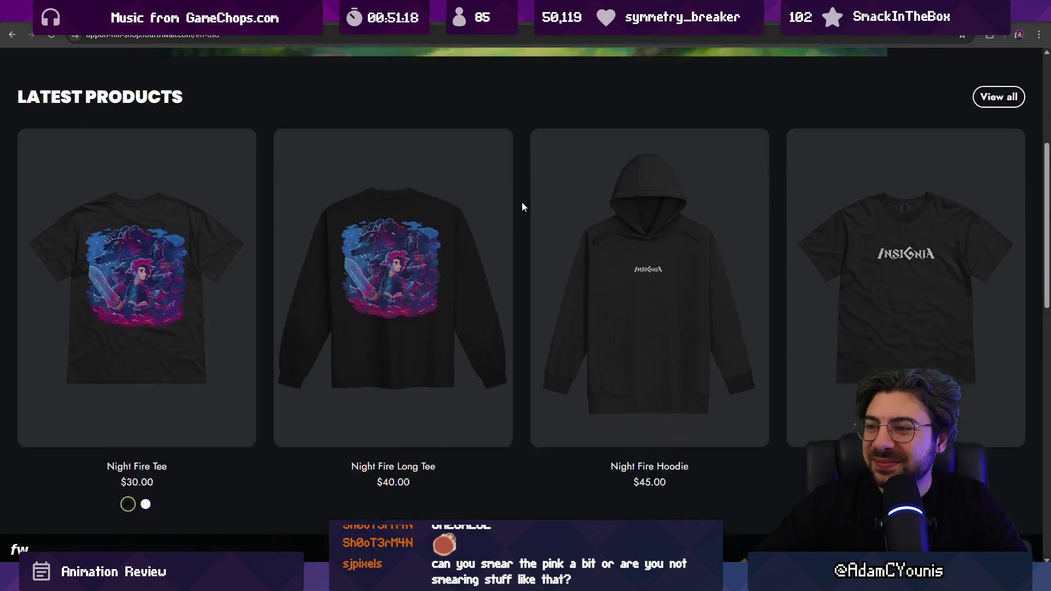
scroll(533, 219, up, 5)
scroll(541, 228, up, 3)
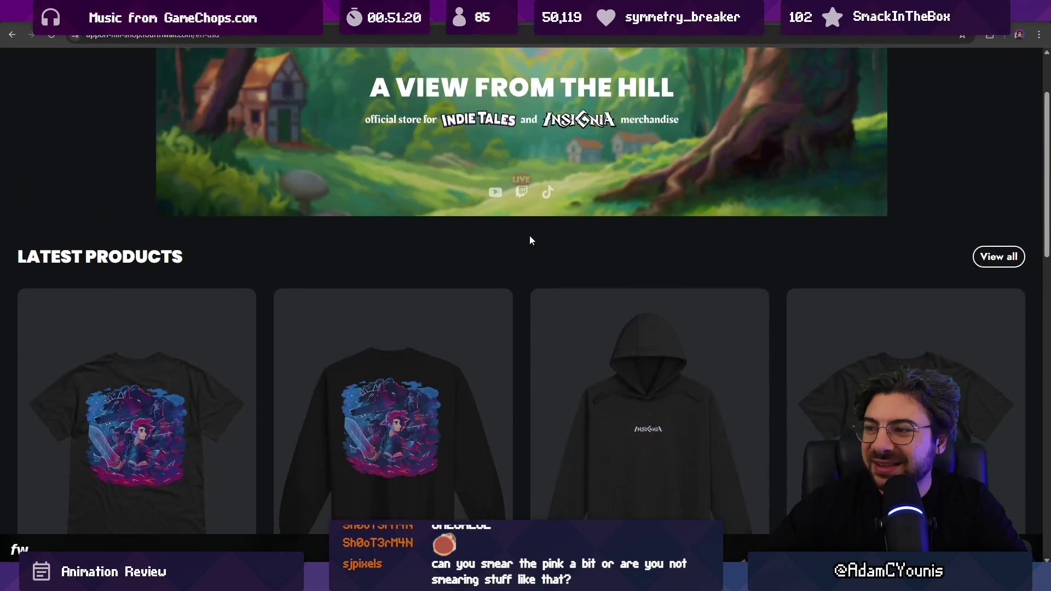
scroll(530, 236, down, 3)
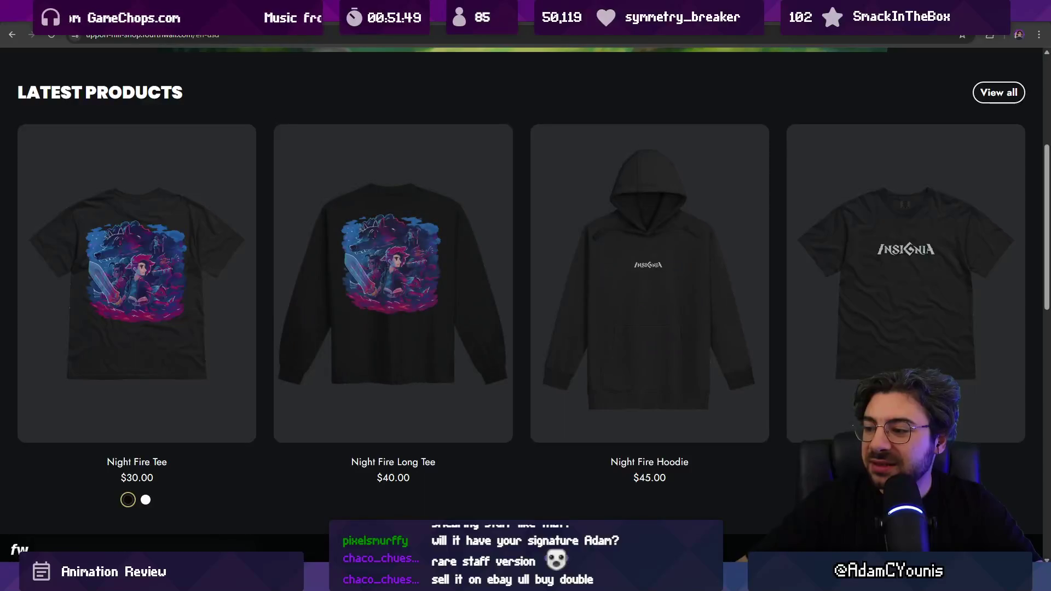
click(720, 504)
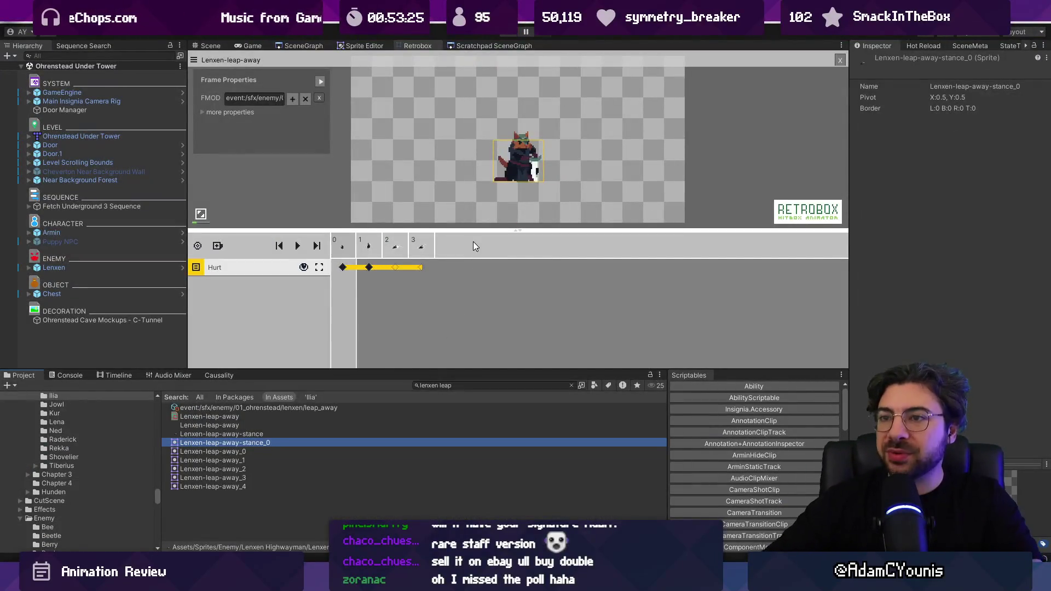
Open the Lenxen Highwayman prefab and inspect its SpiralAway state's animation settings
click(463, 386)
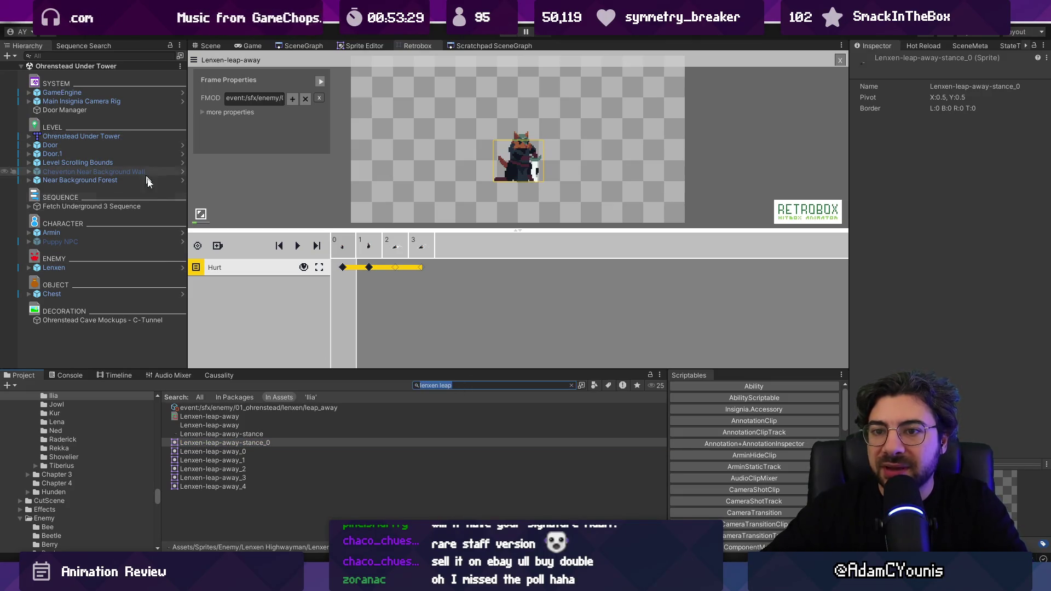
click(164, 268)
click(182, 267)
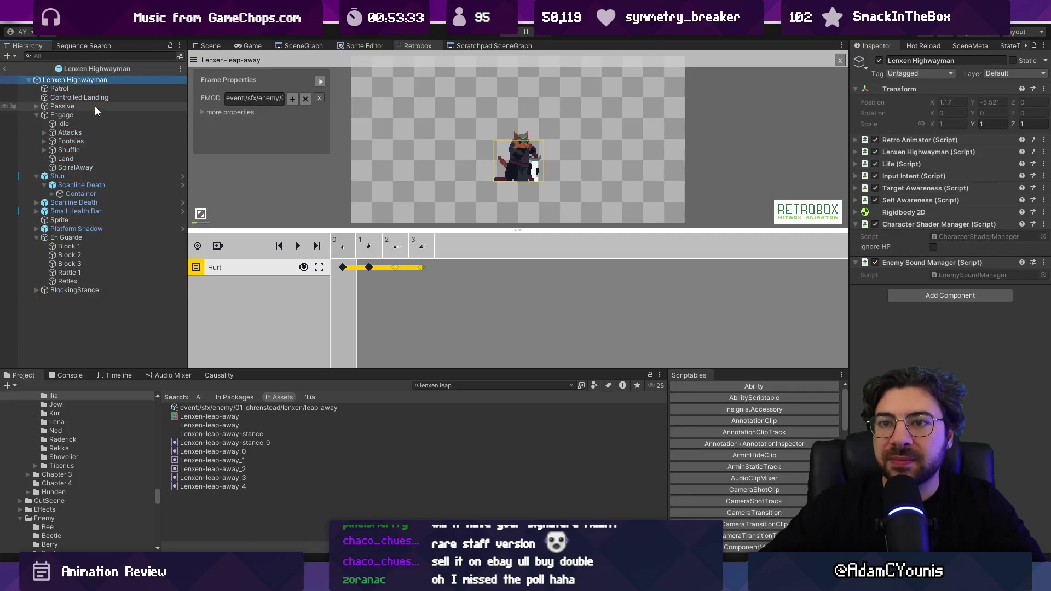
click(71, 124)
click(74, 167)
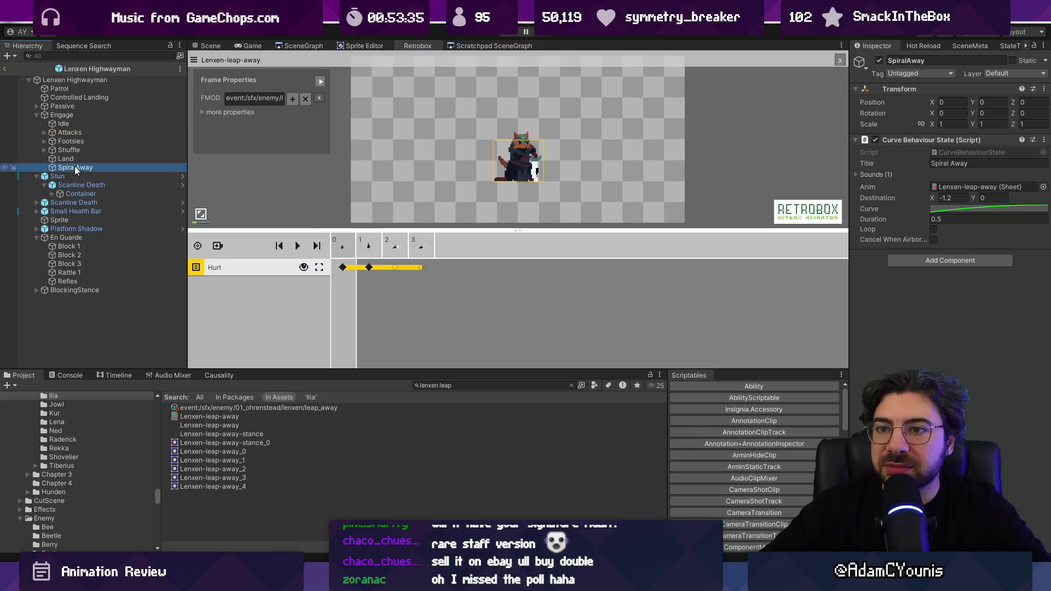
Locate the Lenxen-leap-away sheet, preview Lenxen-land-controlled and Lenxen-Knockdown, and scrub the frames
click(973, 184)
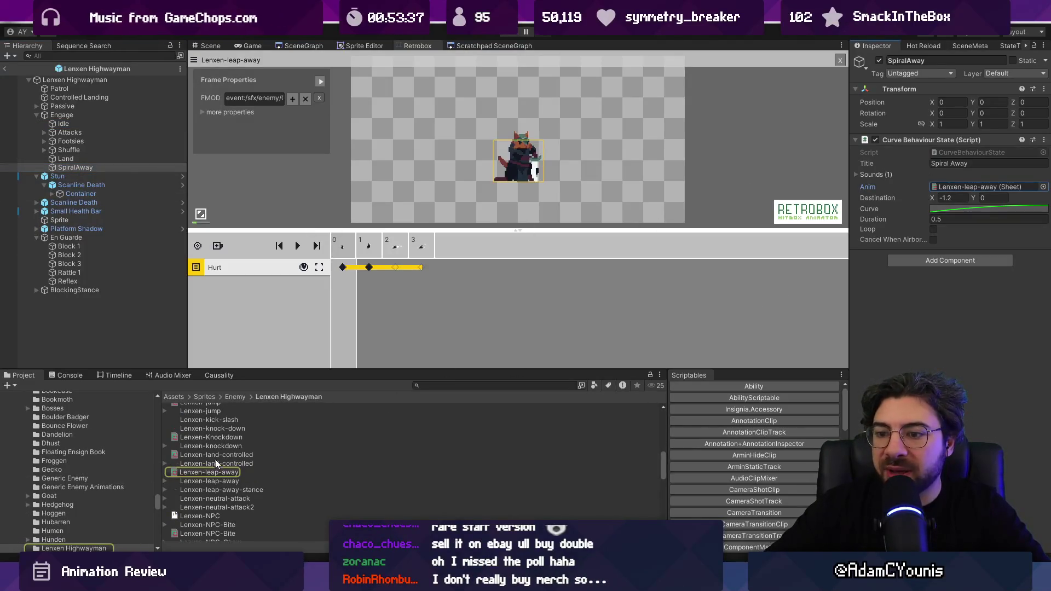
click(222, 472)
click(228, 454)
click(231, 474)
drag(353, 249, 422, 246)
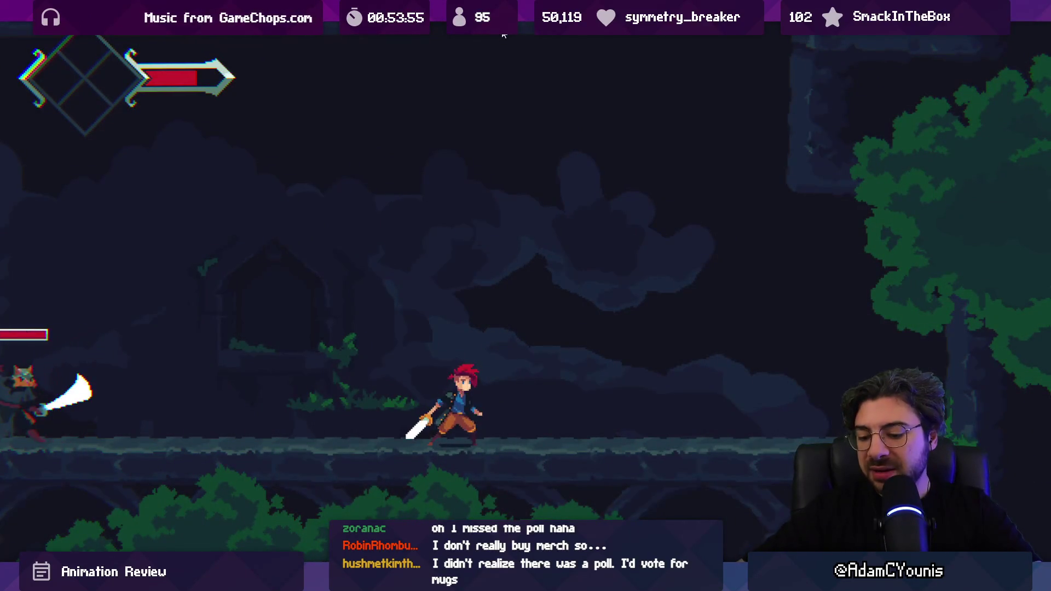
Launch the Leonardo drawing app by searching 'leo' from the Start menu
key(super)
text(leo)
key(Return)
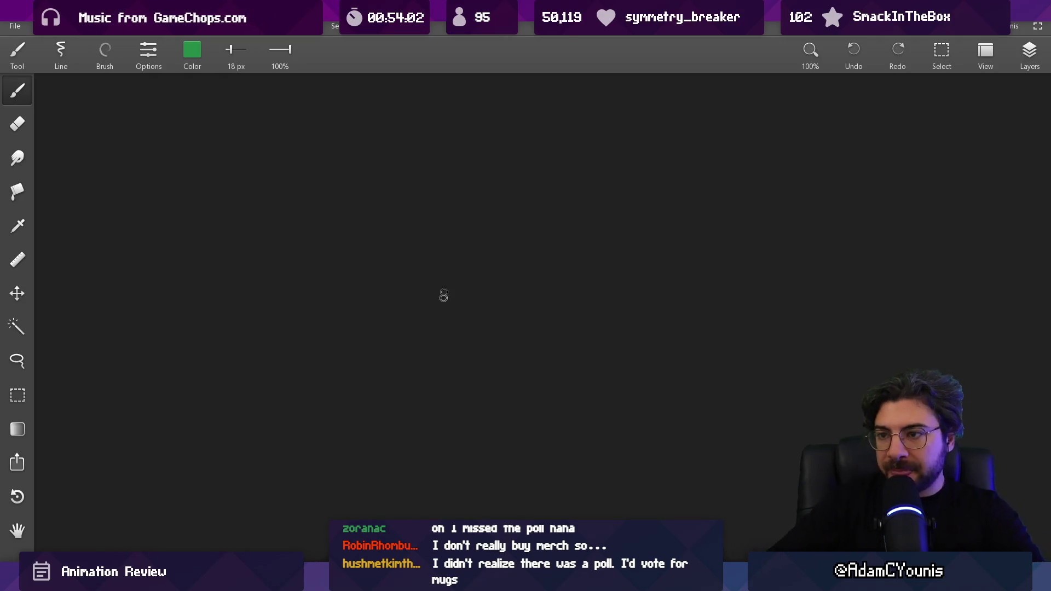
Set the brush colour to white
click(178, 62)
drag(208, 124, 254, 124)
drag(197, 157, 255, 157)
drag(160, 189, 253, 190)
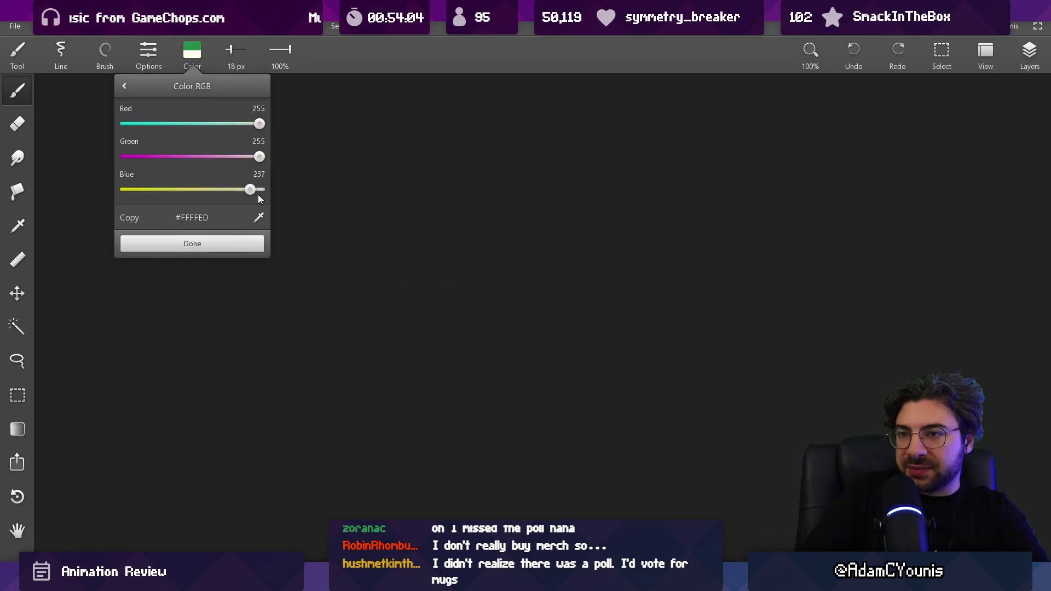
click(291, 228)
Draw the mug's oval rim, left and right sides, and a flat bottom
mouse_move(392, 252)
mouse_down()
mouse_move(517, 256)
mouse_move(394, 273)
mouse_move(378, 246)
mouse_up()
key(ctrl+z)
key(ctrl+z)
drag(427, 221, 456, 213)
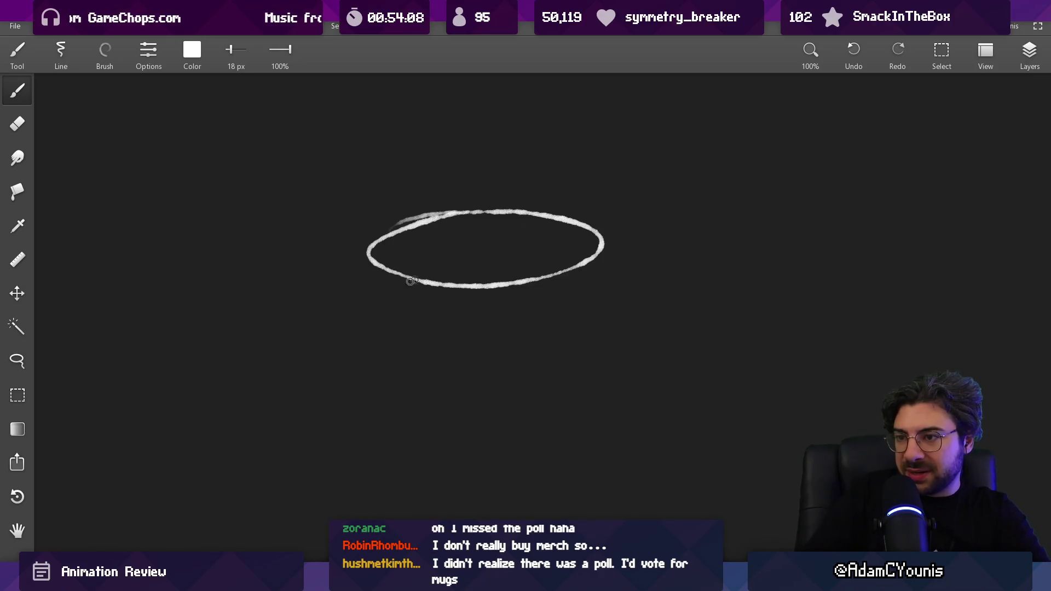
drag(372, 347, 374, 412)
drag(588, 239, 578, 465)
drag(391, 458, 573, 433)
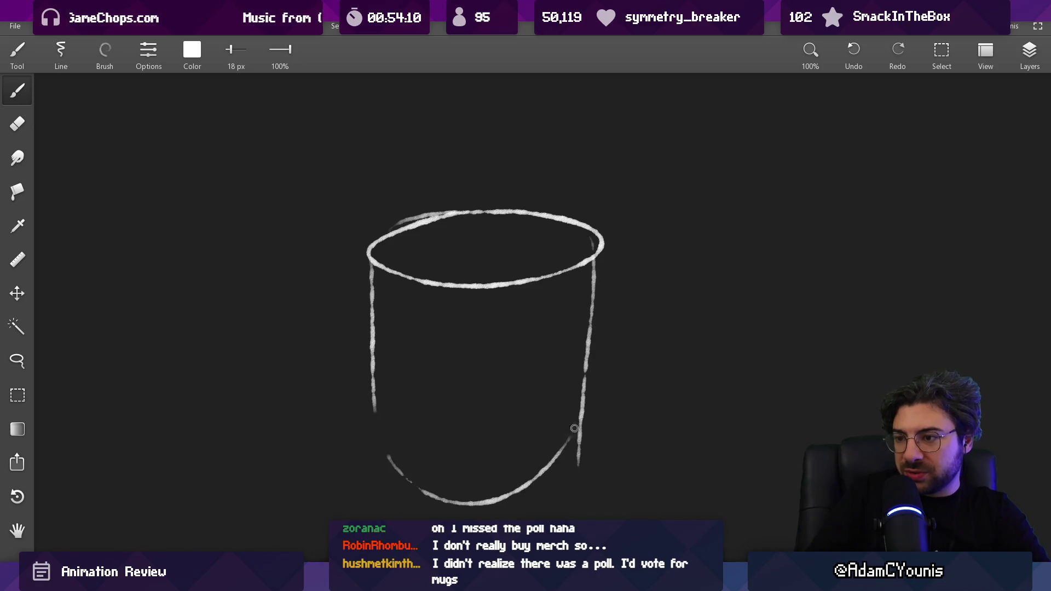
drag(469, 397, 500, 378)
key(ctrl+z)
mouse_move(416, 433)
mouse_down()
mouse_move(500, 475)
mouse_move(627, 441)
mouse_up()
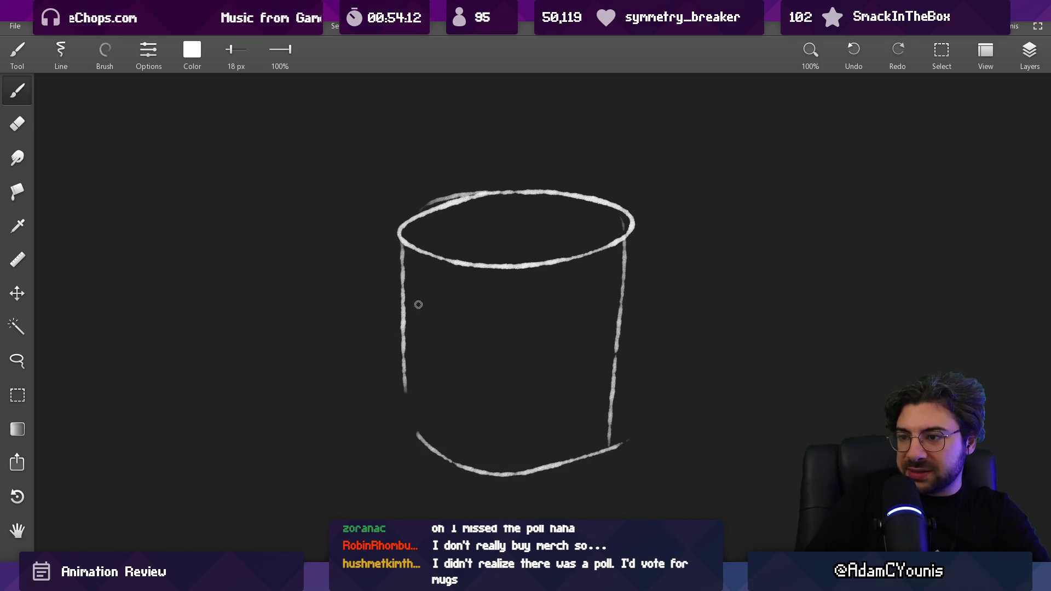
Draw the mug's handle with outer and inner curves
drag(418, 305, 395, 408)
drag(411, 309, 396, 398)
key(ctrl+z)
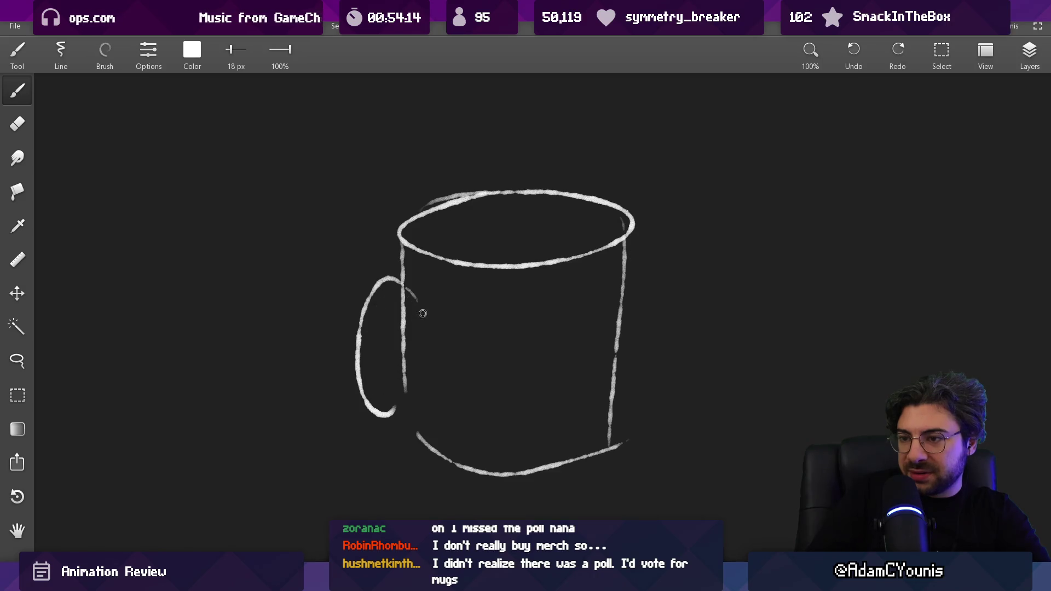
drag(422, 310, 386, 382)
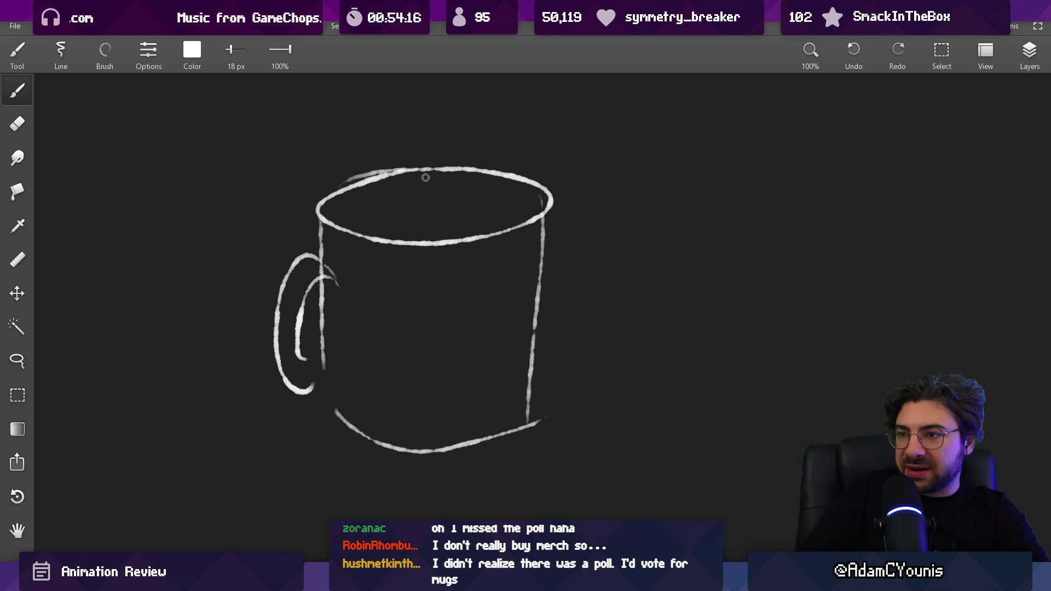
Draw two crossing diagonal lines over the rim and shrink the brush to 12 px
drag(424, 202, 471, 237)
key(ctrl+z)
drag(392, 174, 482, 231)
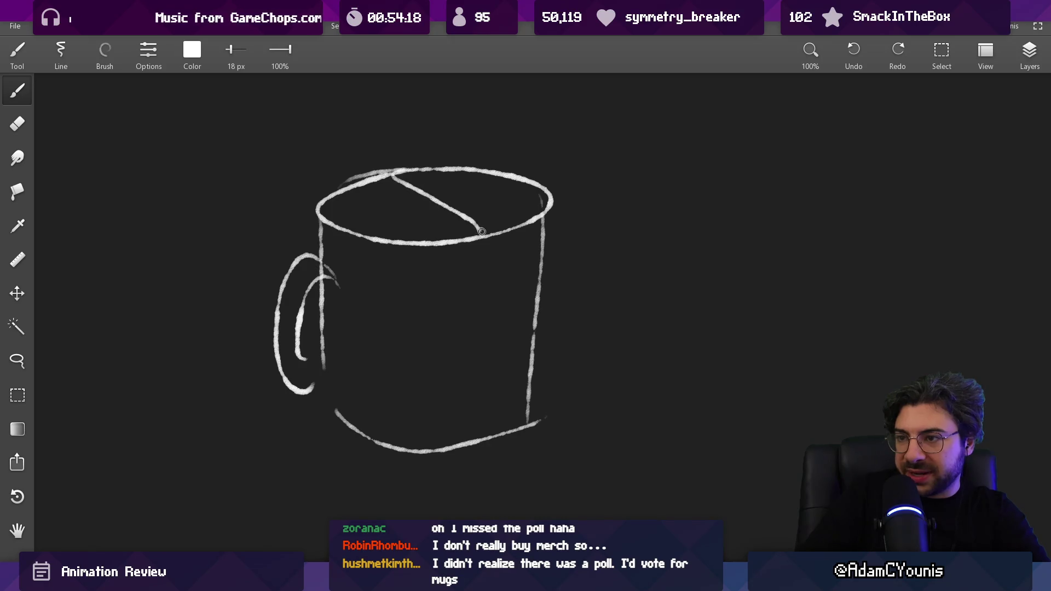
drag(350, 227, 501, 175)
drag(526, 233, 488, 178)
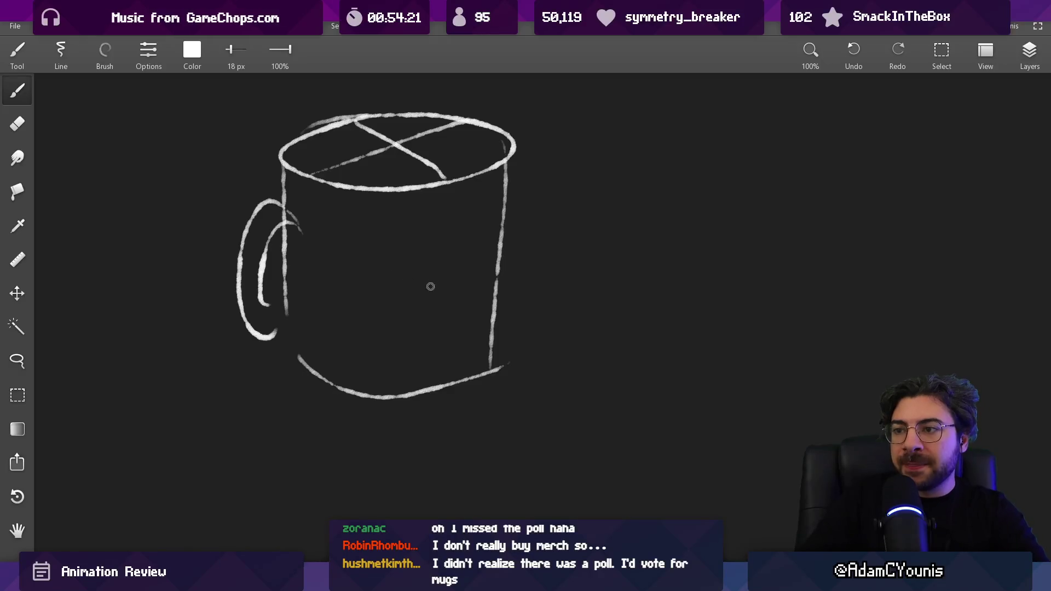
key(bracketleft)
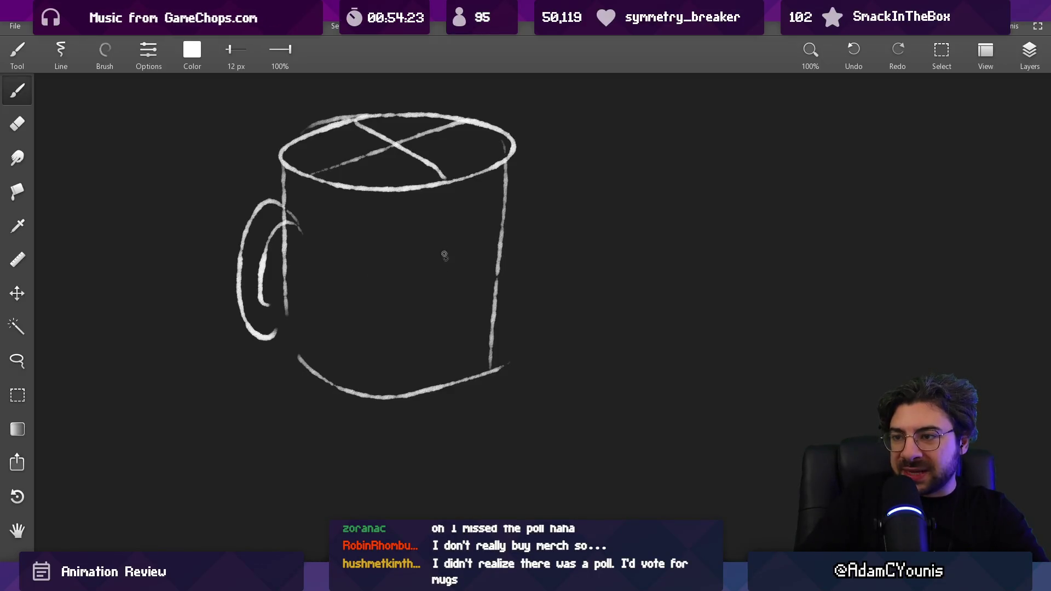
key(ctrl+z)
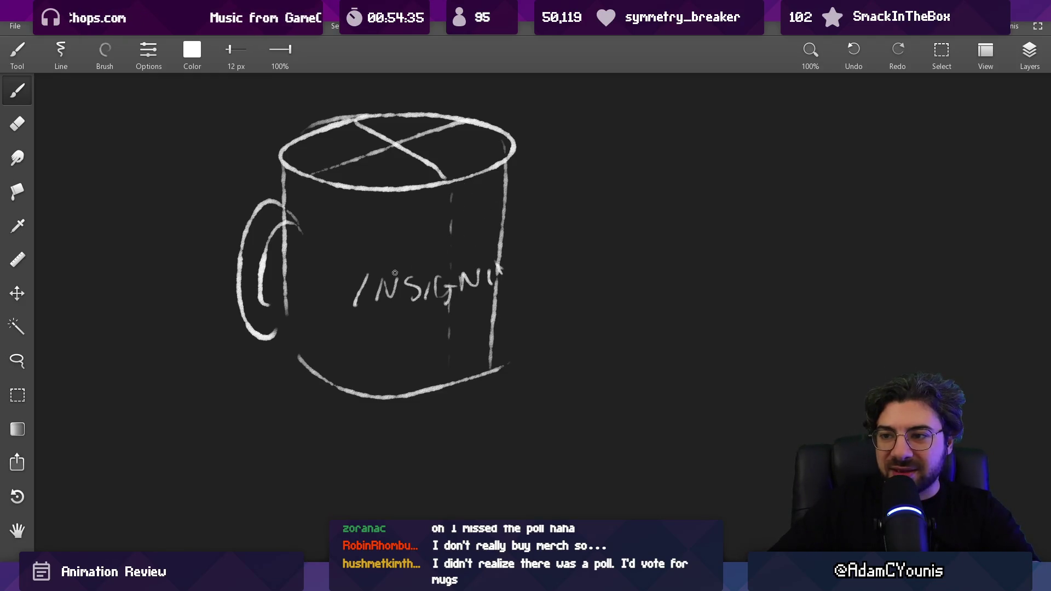
Erase the INSIGNI lettering from the mug with a large eraser
key(e)
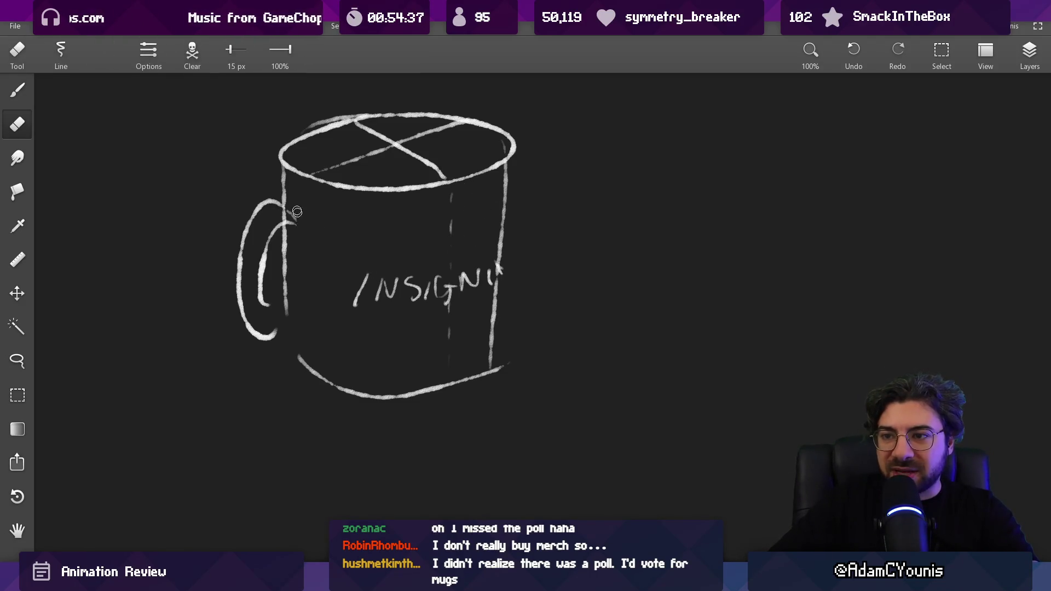
key(b)
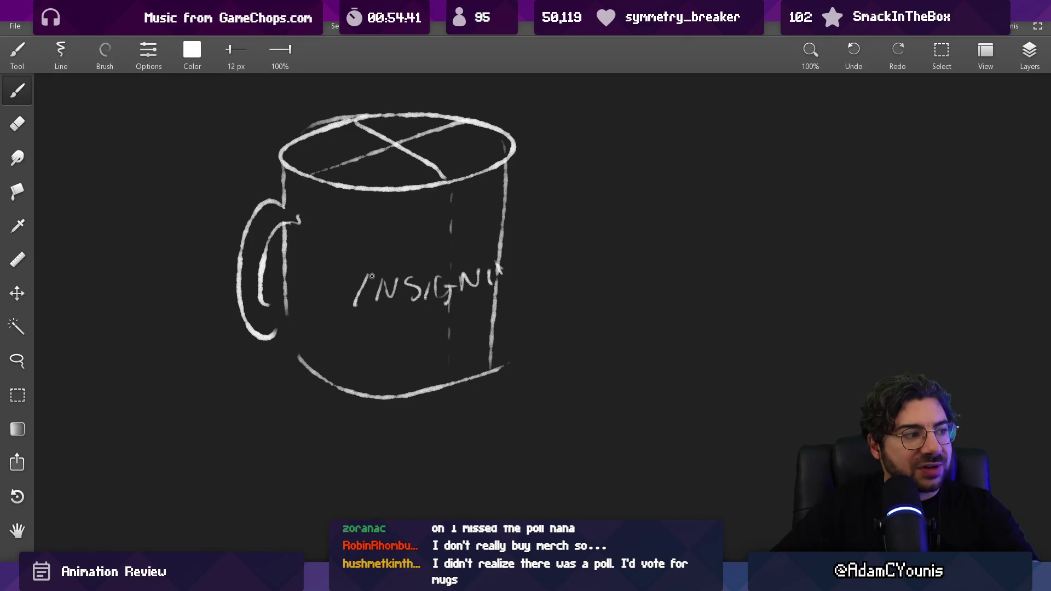
drag(416, 242, 431, 271)
key(ctrl+z)
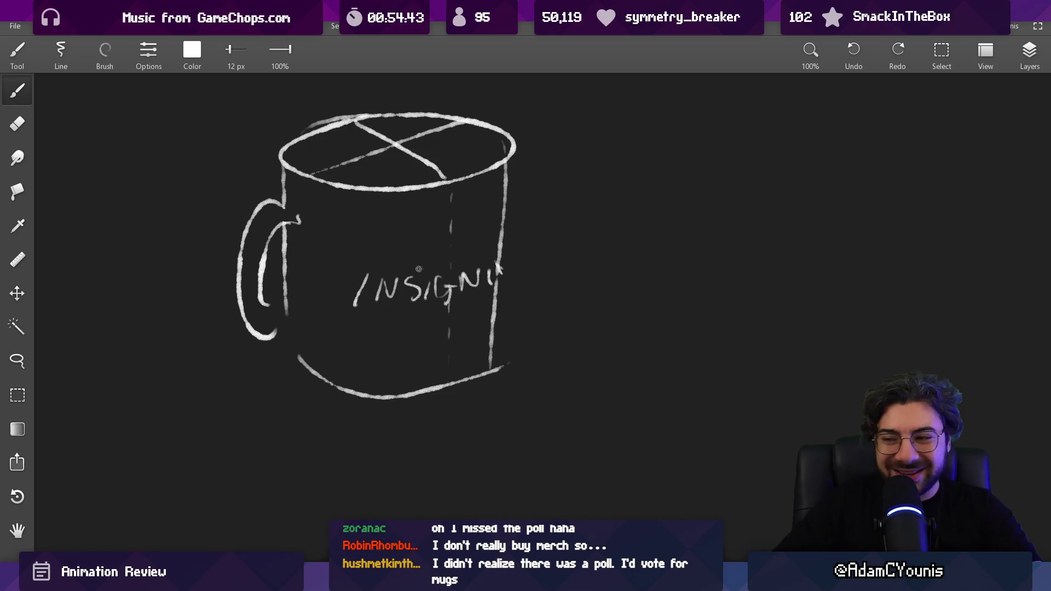
scroll(376, 316, down, 1)
key(e)
drag(339, 255, 460, 261)
key(b)
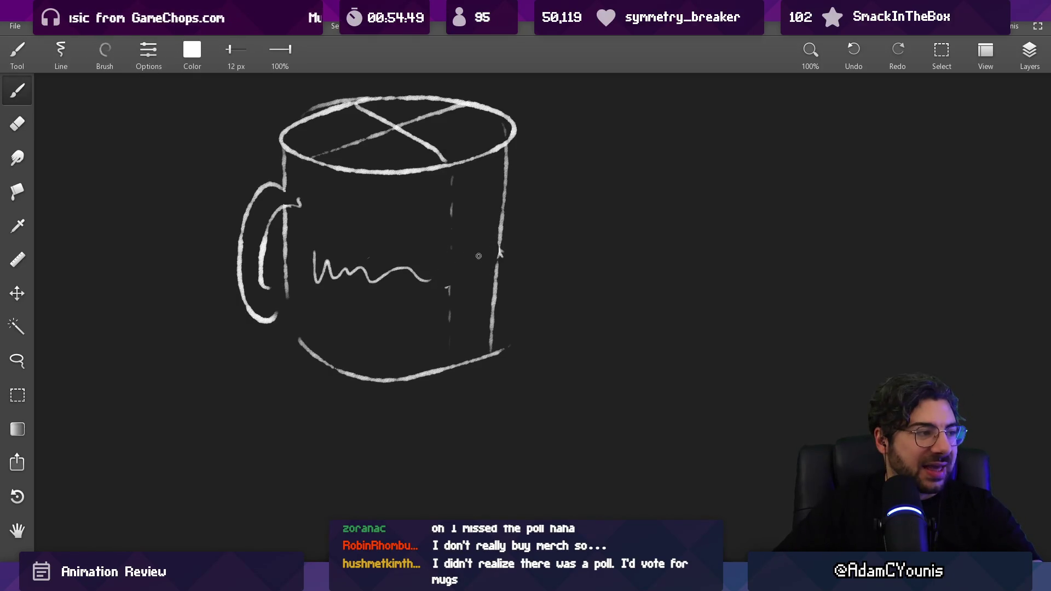
Draw a straight line across the mug body
key(ctrl+z)
key(ctrl+z)
mouse_move(551, 233)
mouse_down()
mouse_move(501, 269)
mouse_move(387, 241)
mouse_up()
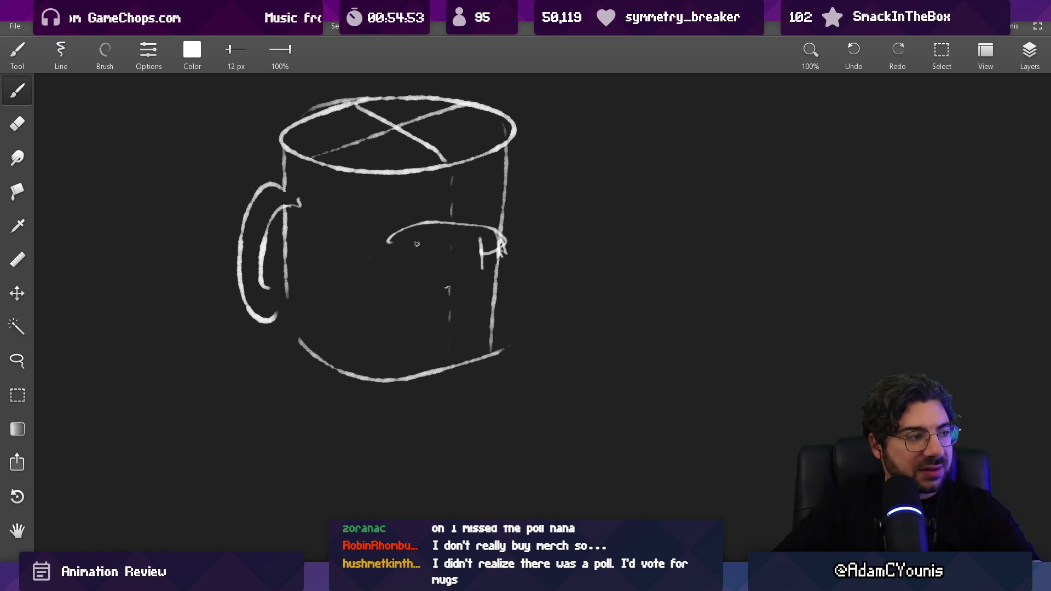
key(ctrl+z)
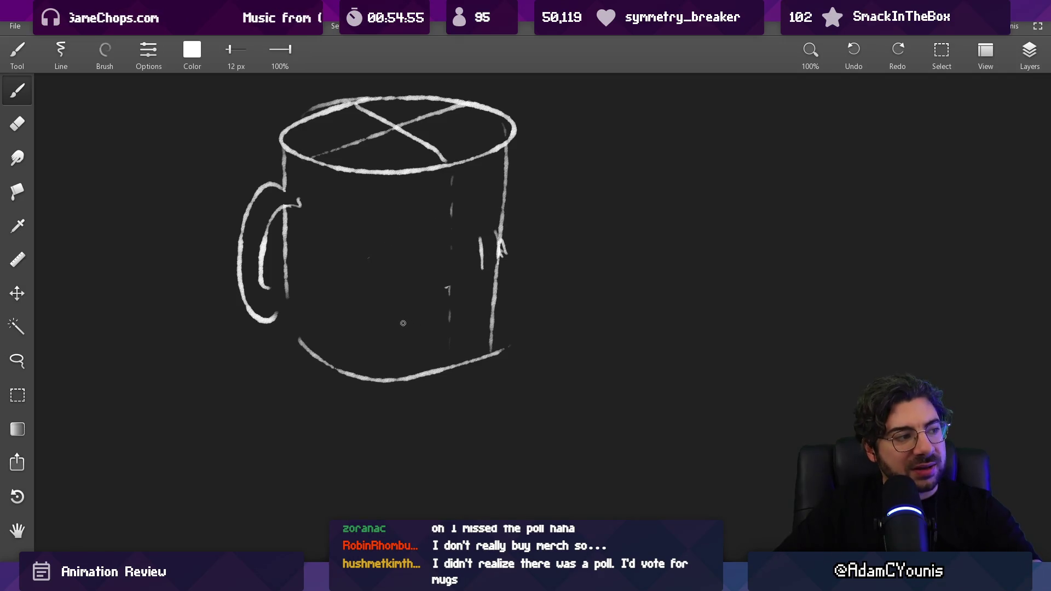
drag(366, 262, 488, 234)
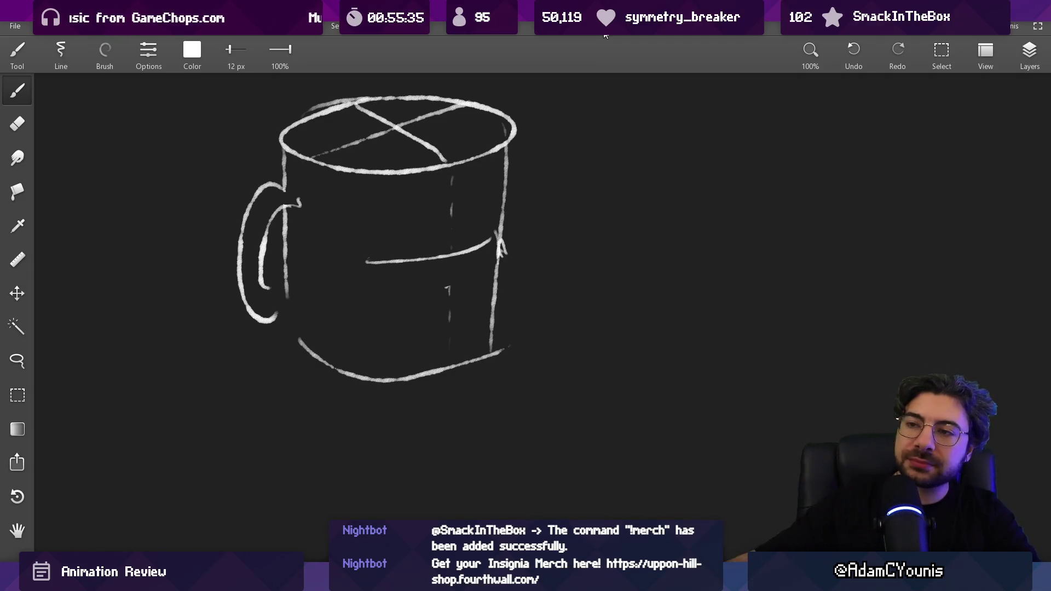
key(ctrl+n)
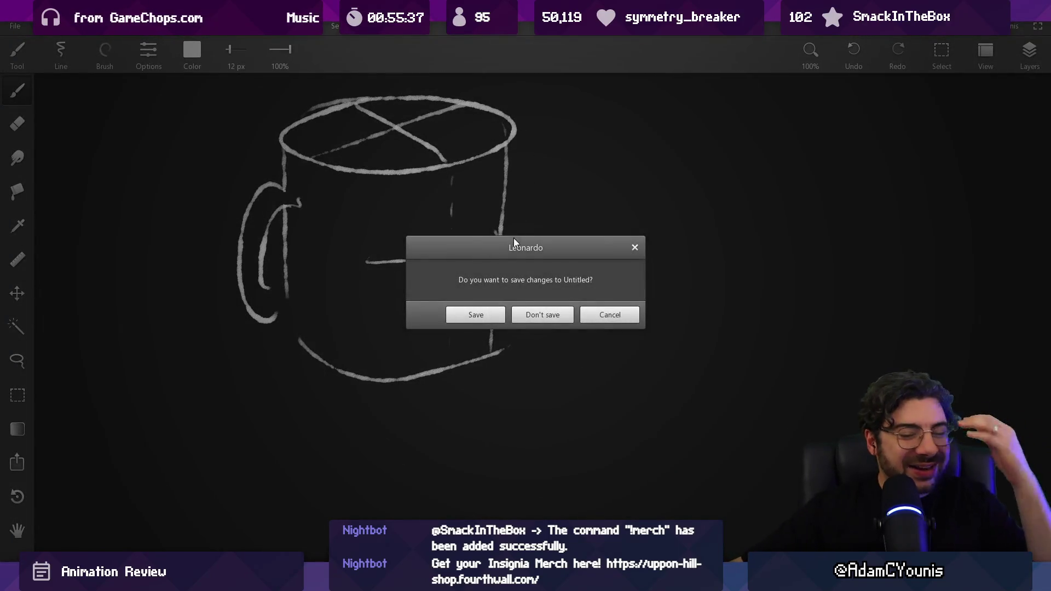
Discard the mug sketch without saving
click(525, 315)
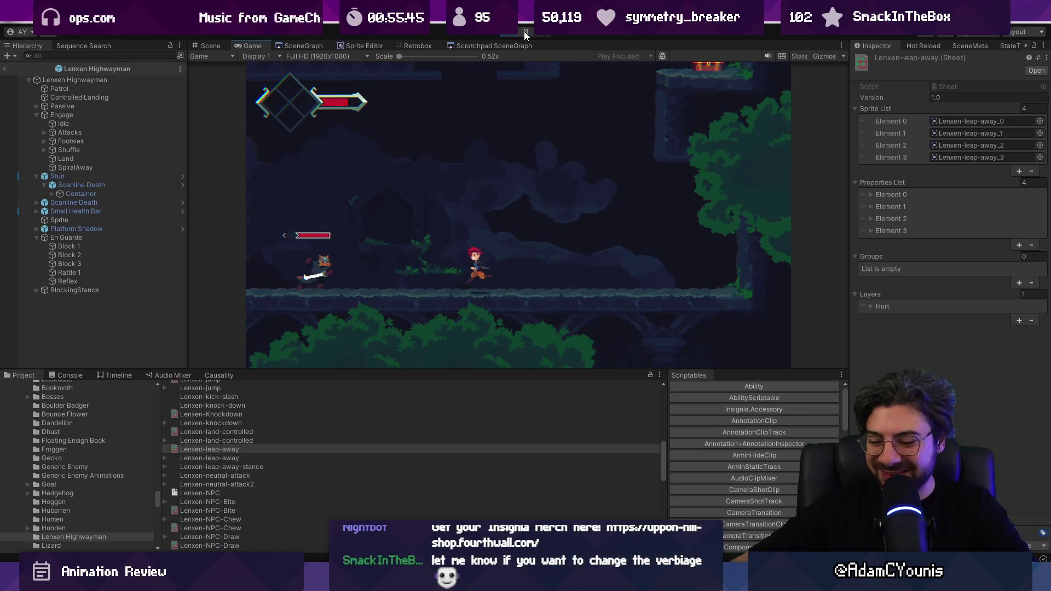
Leave the full-screen game view and dismiss the shortcut conflict warning
key(F11)
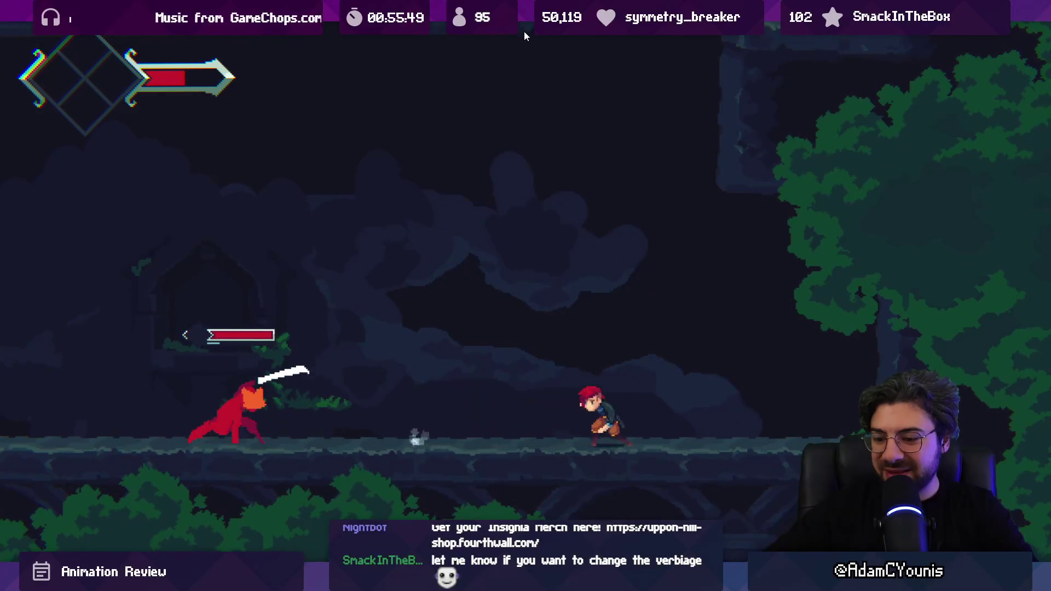
key(F9)
key(Escape)
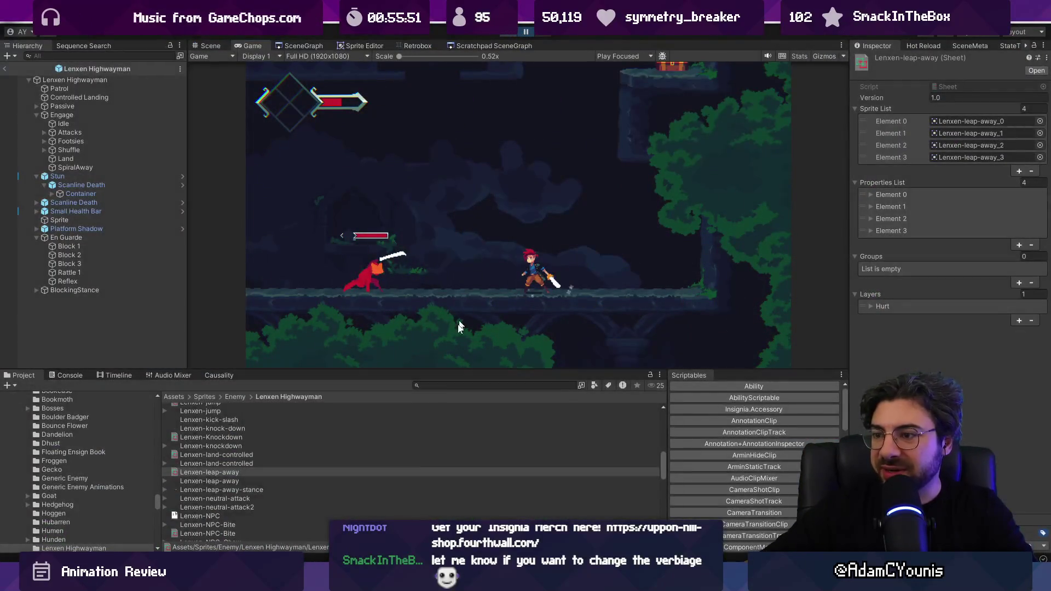
Search the project for 'deflect' and open the Armin Deflect-Guard2 sprite sheet's animation preview
click(454, 385)
text(deslfect)
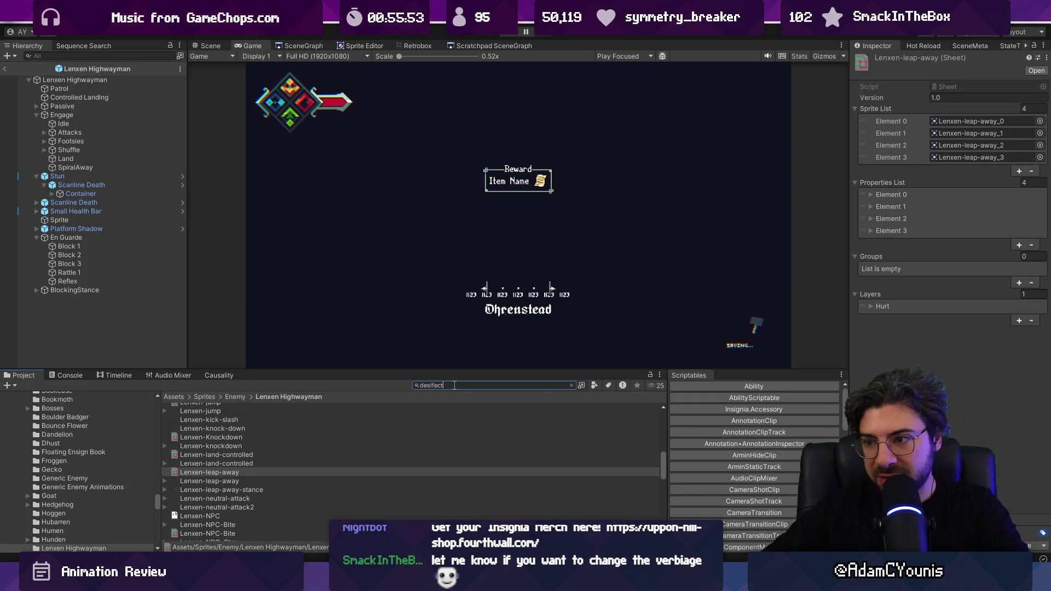
key(BackSpace)
key(BackSpace)
text(flect)
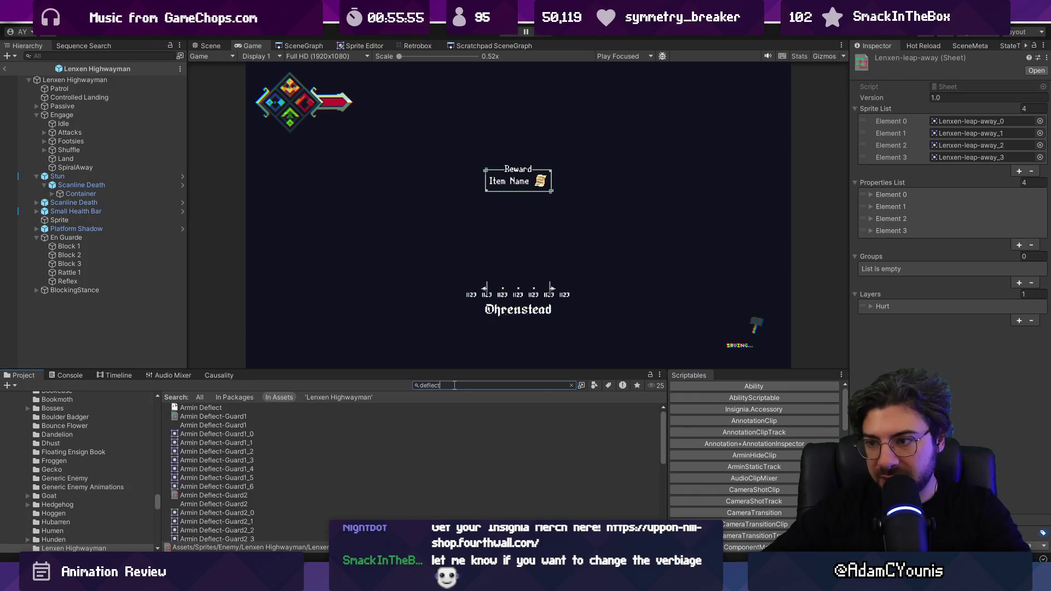
click(222, 416)
click(239, 501)
click(219, 495)
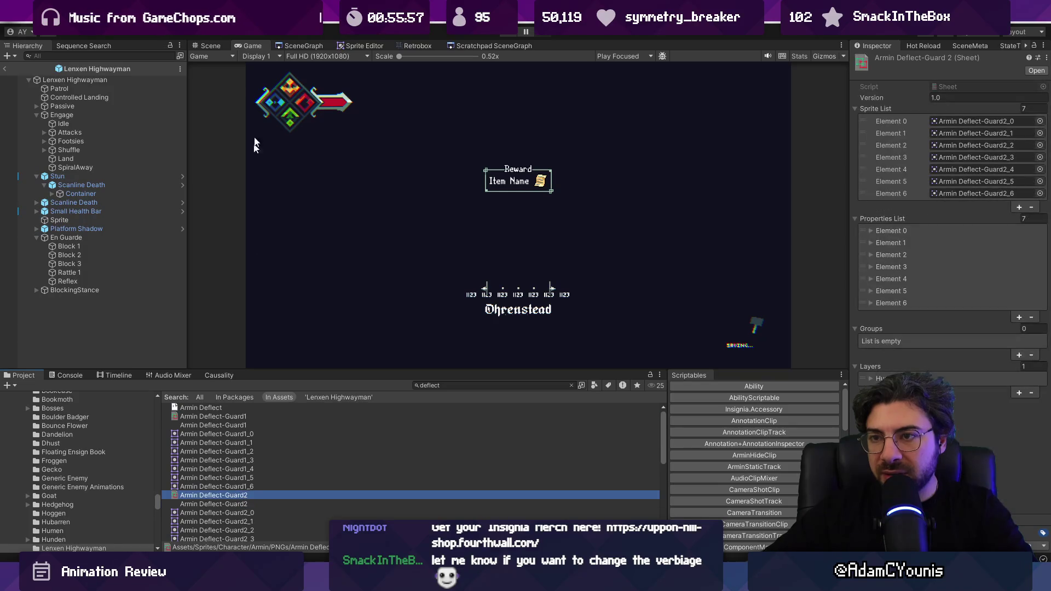
click(305, 47)
click(416, 46)
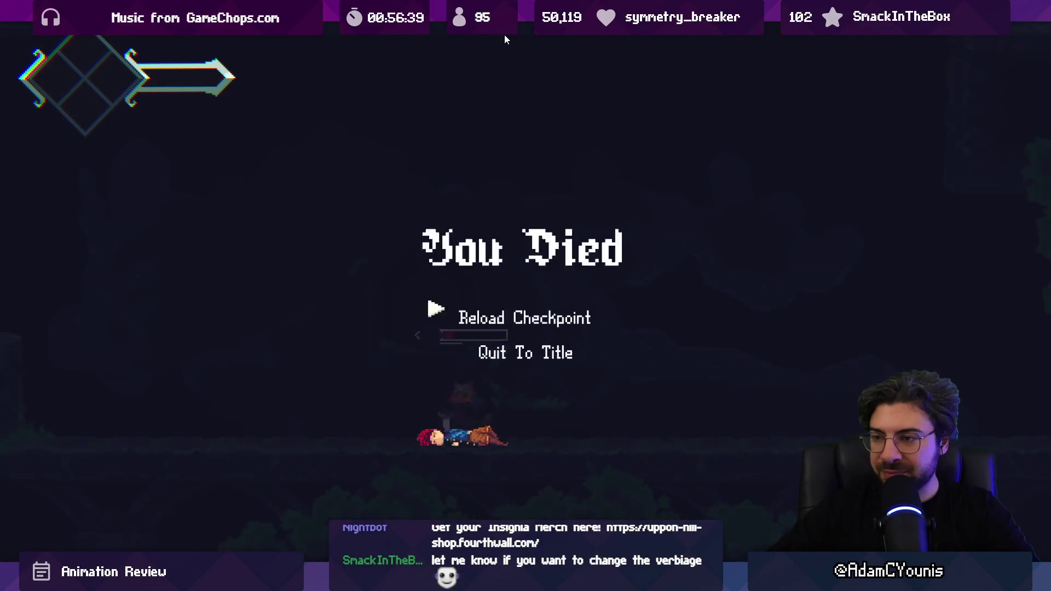
Reload the last checkpoint after the hero dies, then go back to the editor
key(Return)
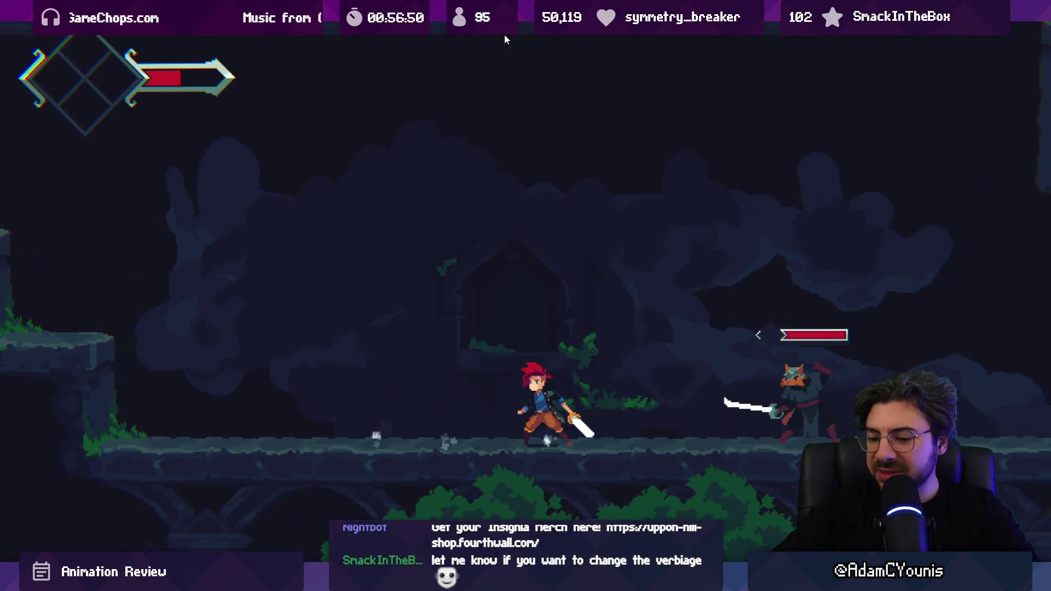
key(ctrl+shift+p)
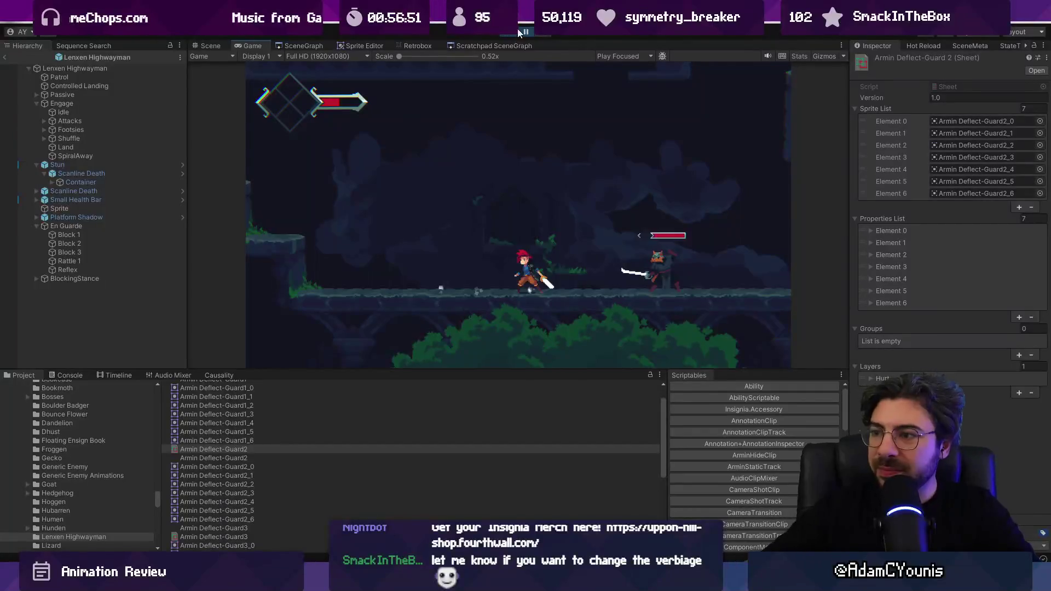
Search 'lenxen thrust' and review the Lenxen-thrust sheet's hitbox animation frames
click(454, 383)
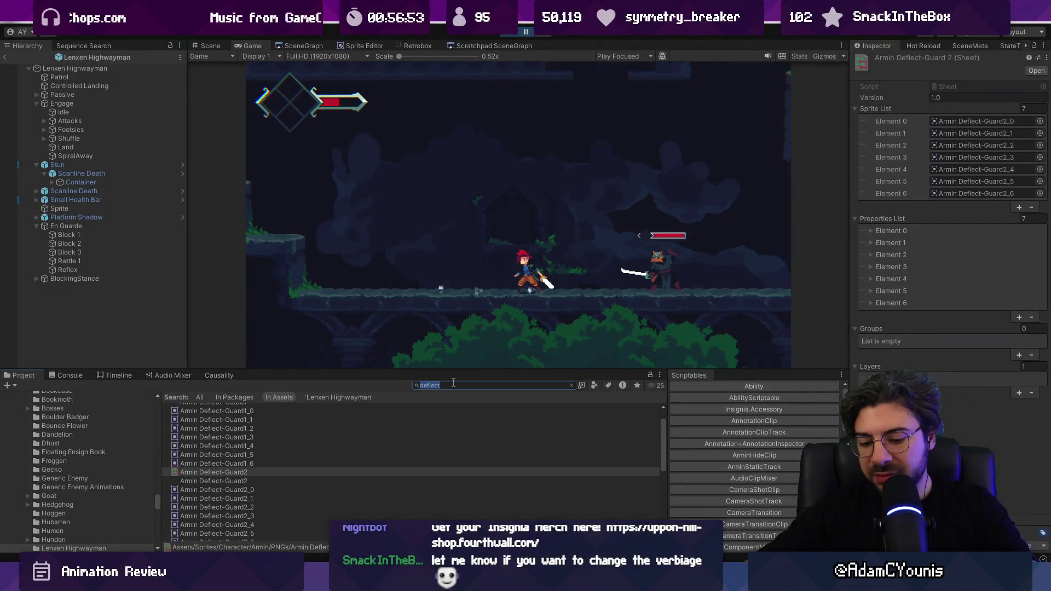
key(BackSpace)
text(le)
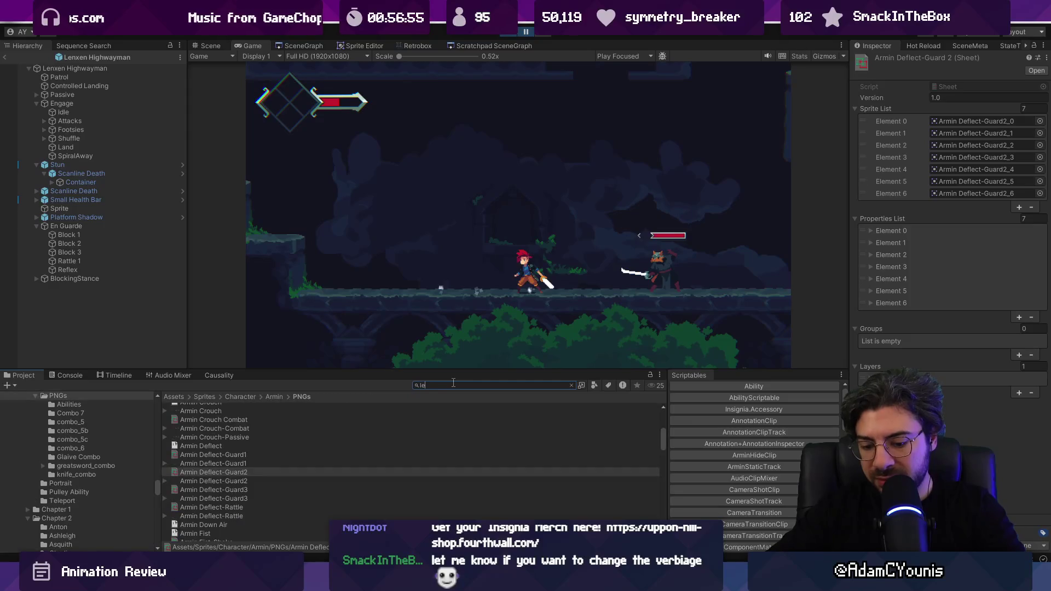
text(nxen thrust)
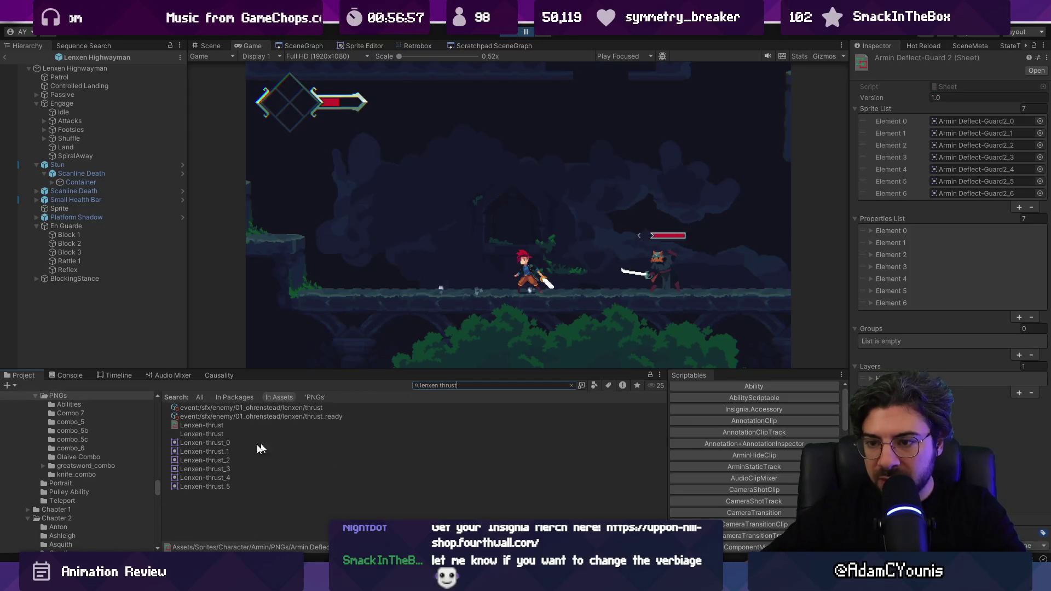
click(203, 425)
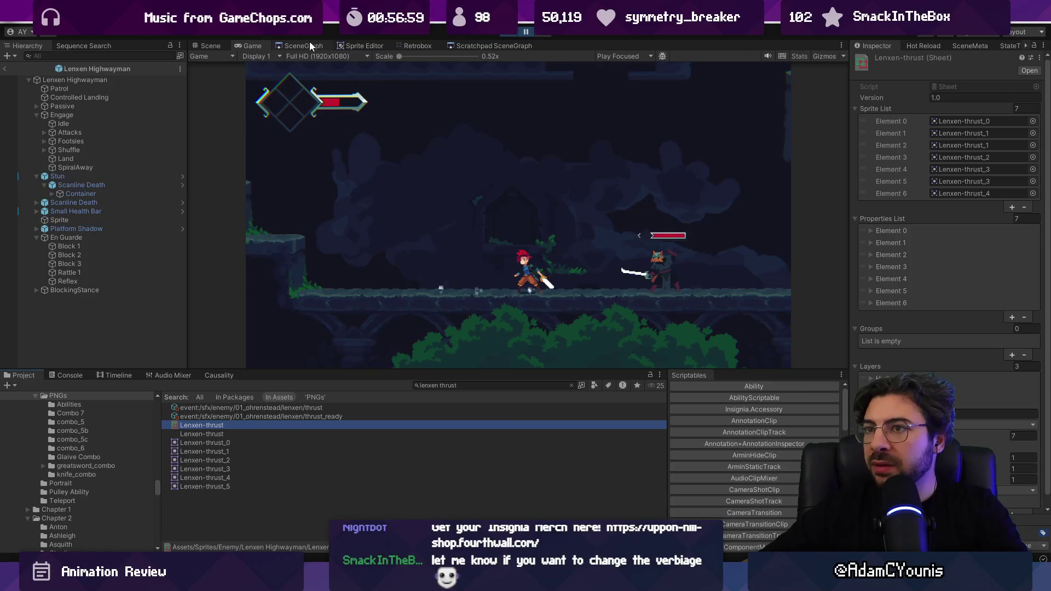
click(418, 46)
click(478, 242)
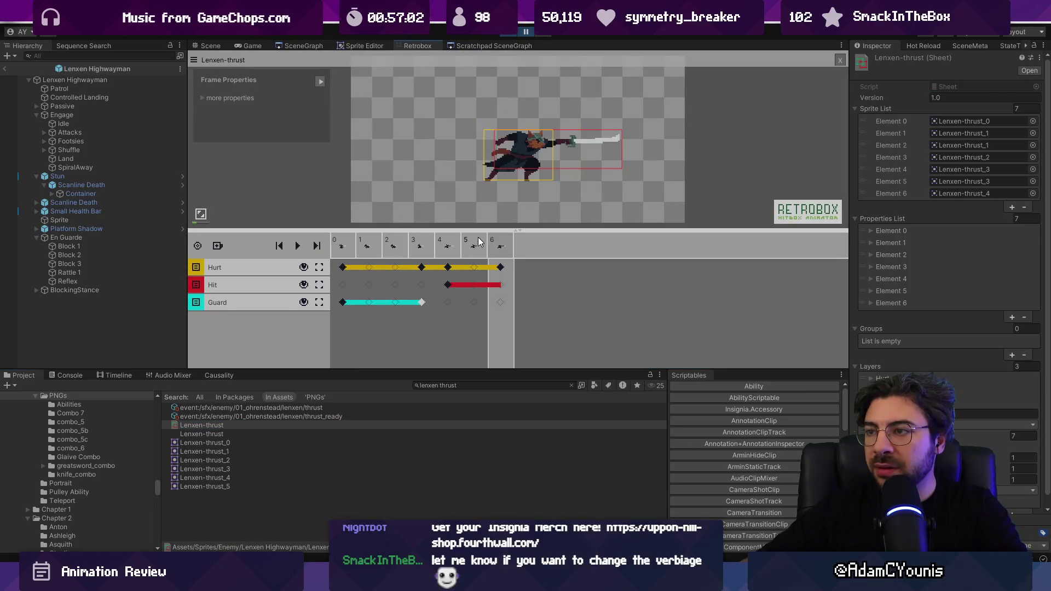
Select the Land state, locate its sprite animation, and open Lenxen-land-controlled
click(451, 385)
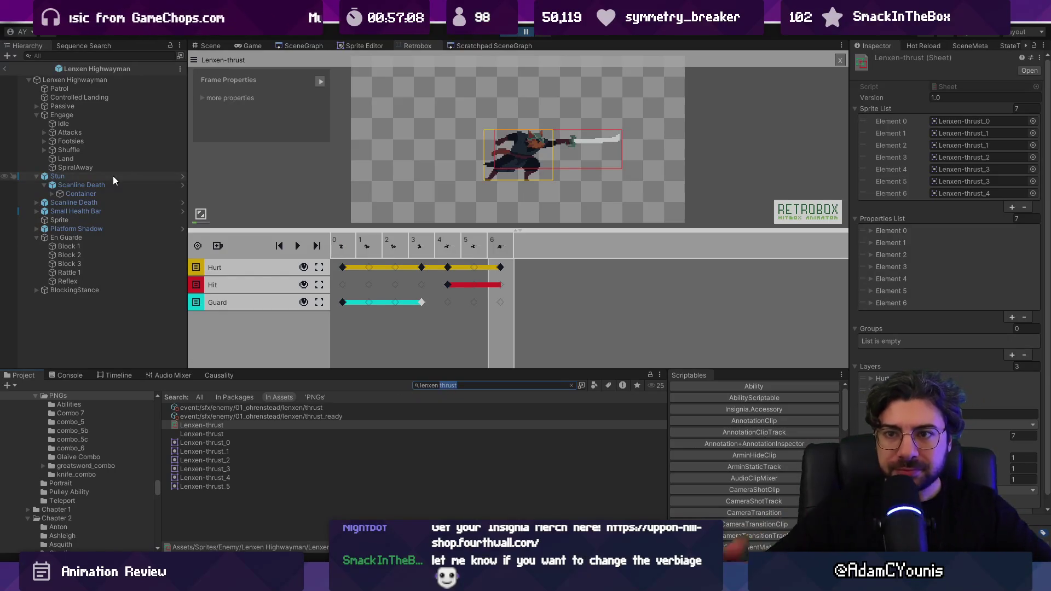
click(63, 159)
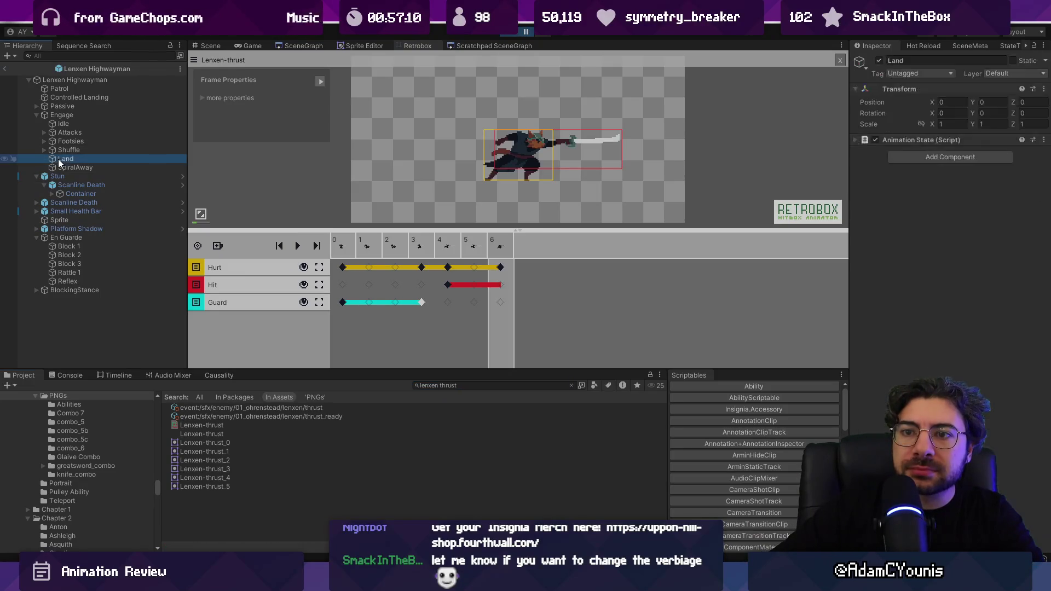
click(930, 140)
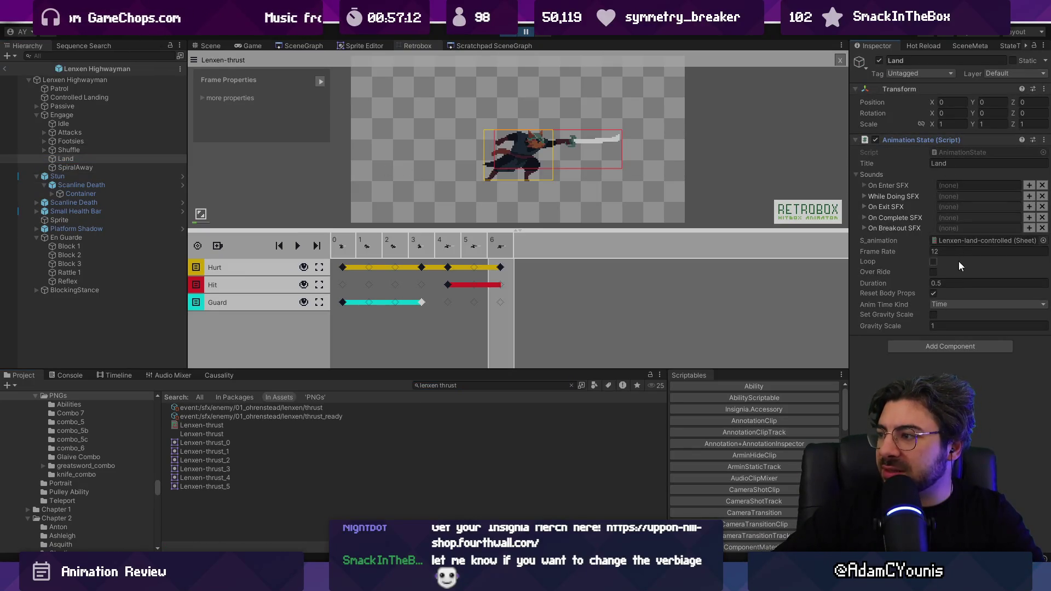
click(957, 245)
click(231, 471)
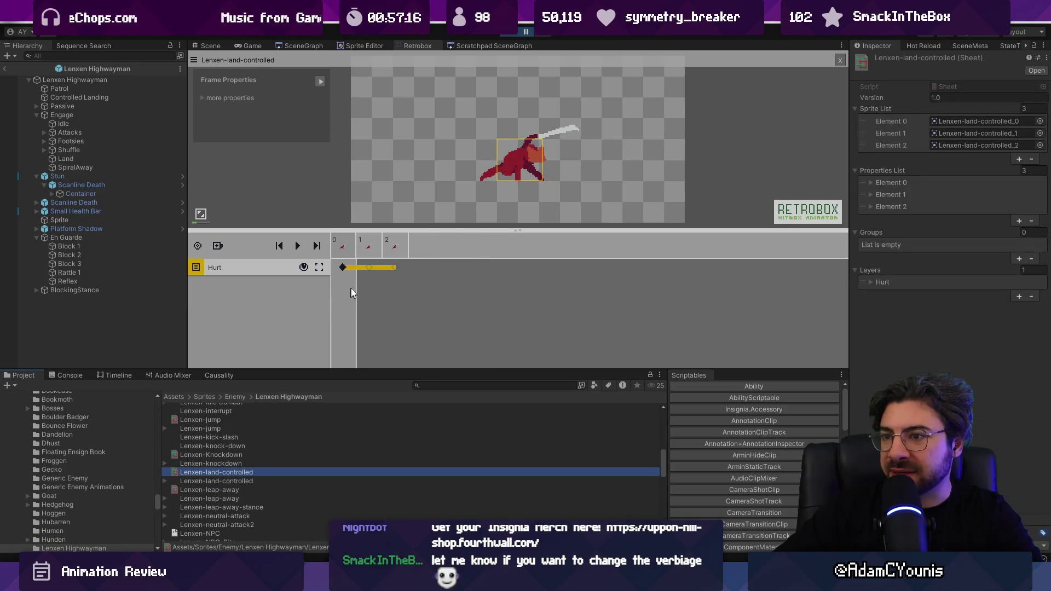
Set the first frame's sprite to Lenxen-leap-away-stance_0 from the sprite picker
click(1041, 122)
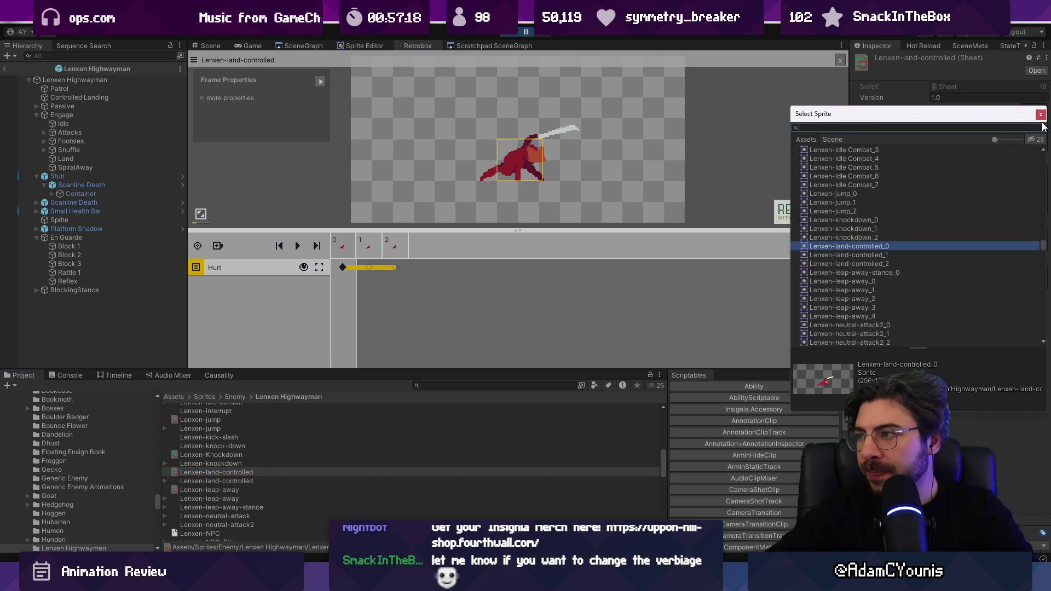
text(spral aw)
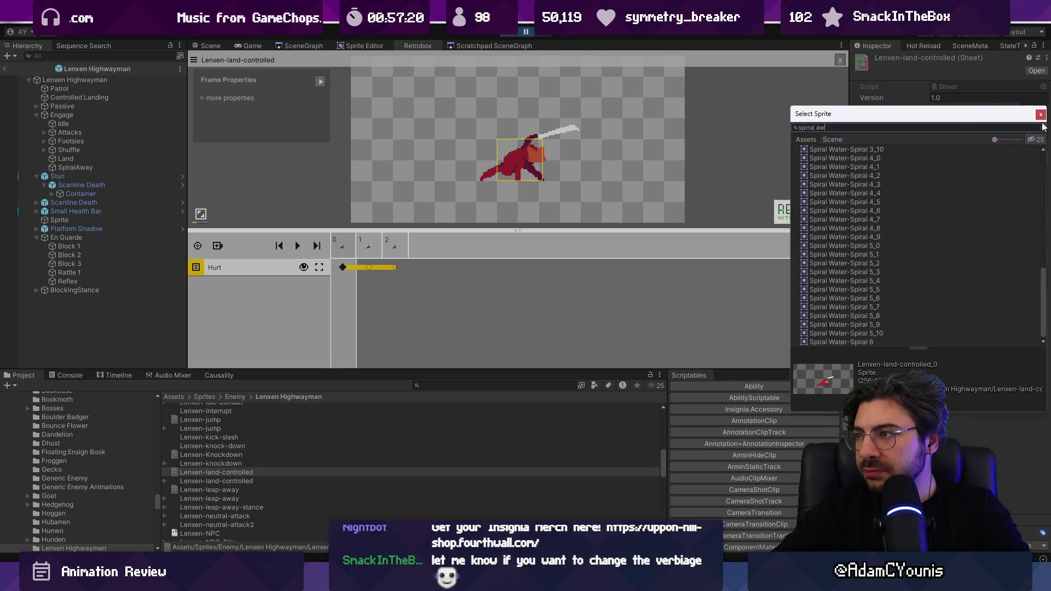
text(ay)
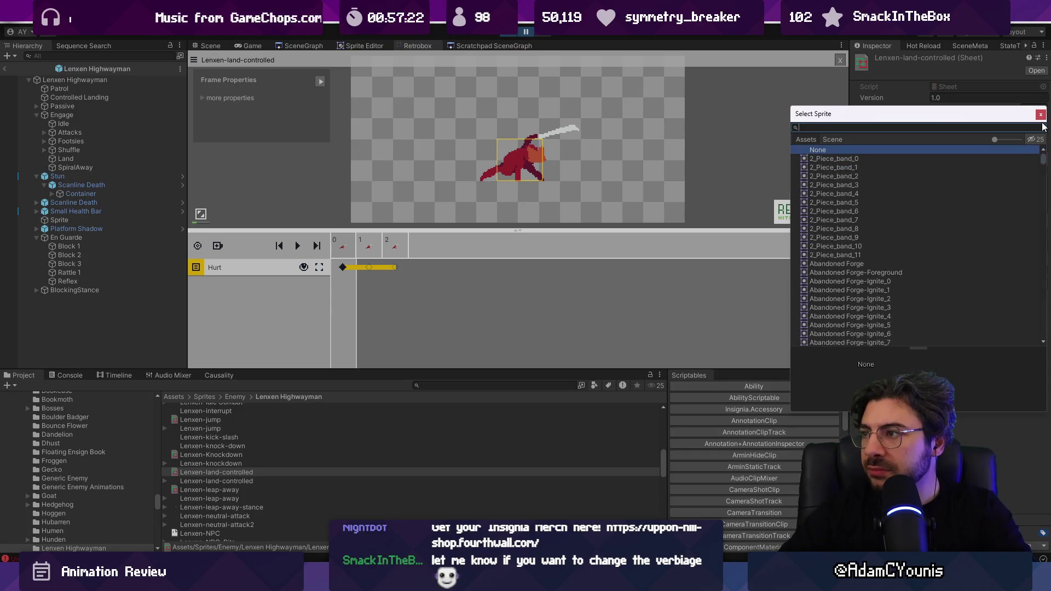
text(y)
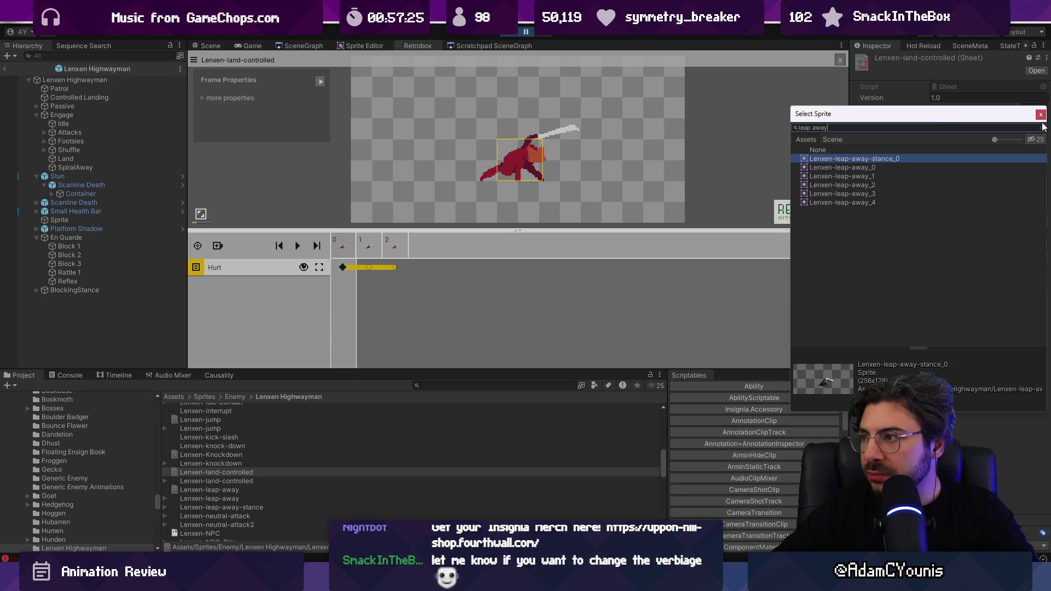
key(Down)
key(Down)
key(Down)
key(Up)
key(Up)
key(Up)
key(Down)
key(Down)
key(Down)
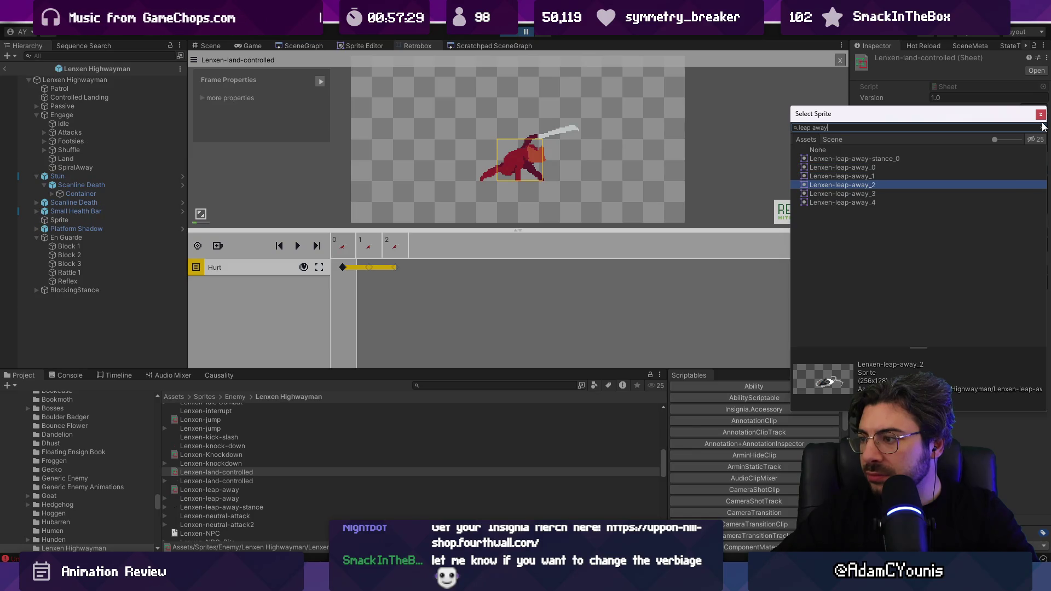
key(Up)
key(Up)
key(Up)
key(Up)
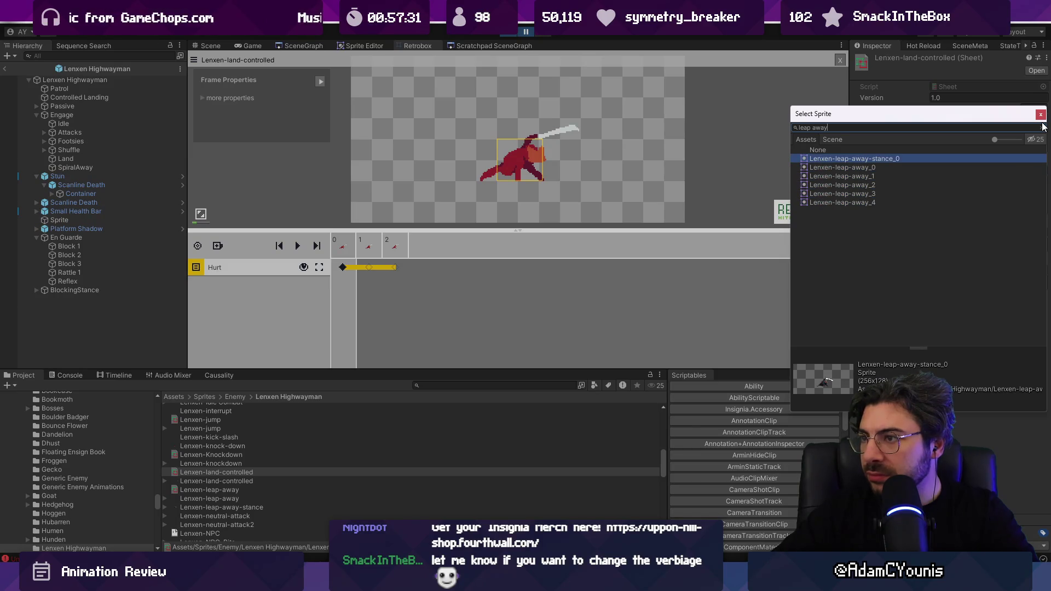
key(Return)
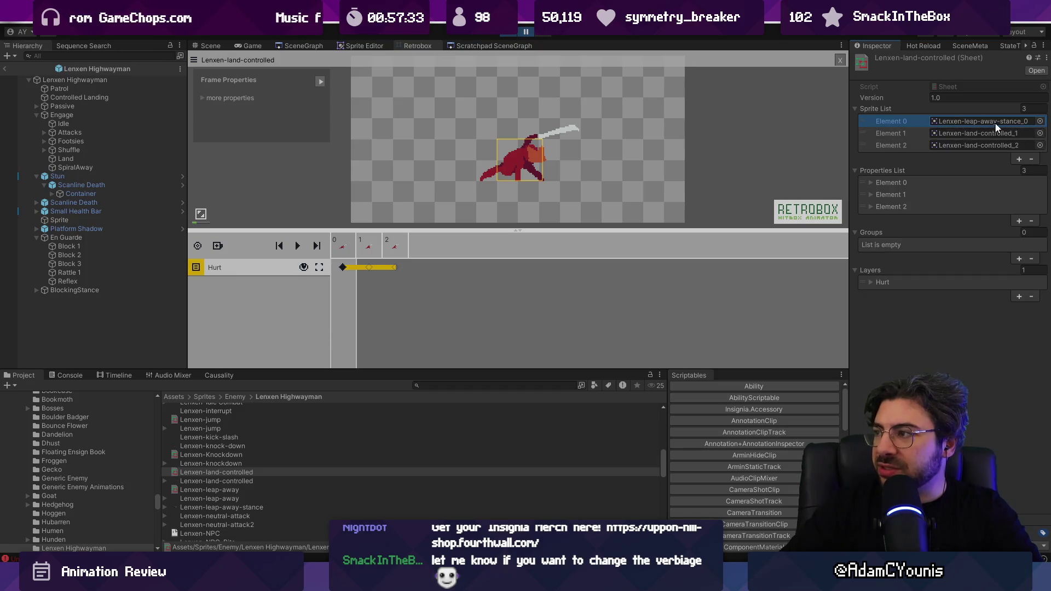
Trim the sprite list, then add entries back up to three frames
click(1031, 160)
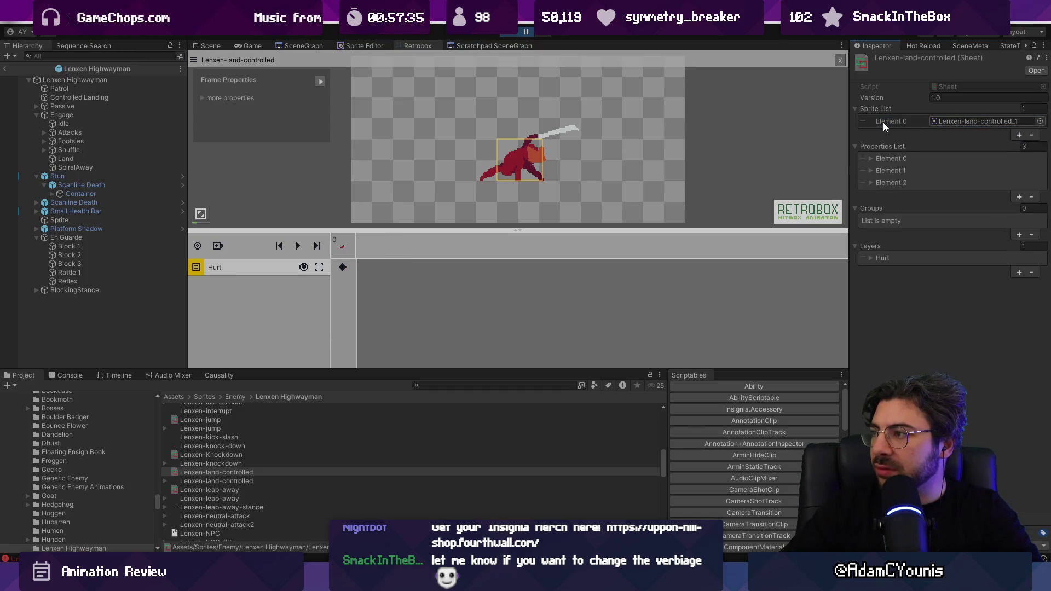
click(914, 123)
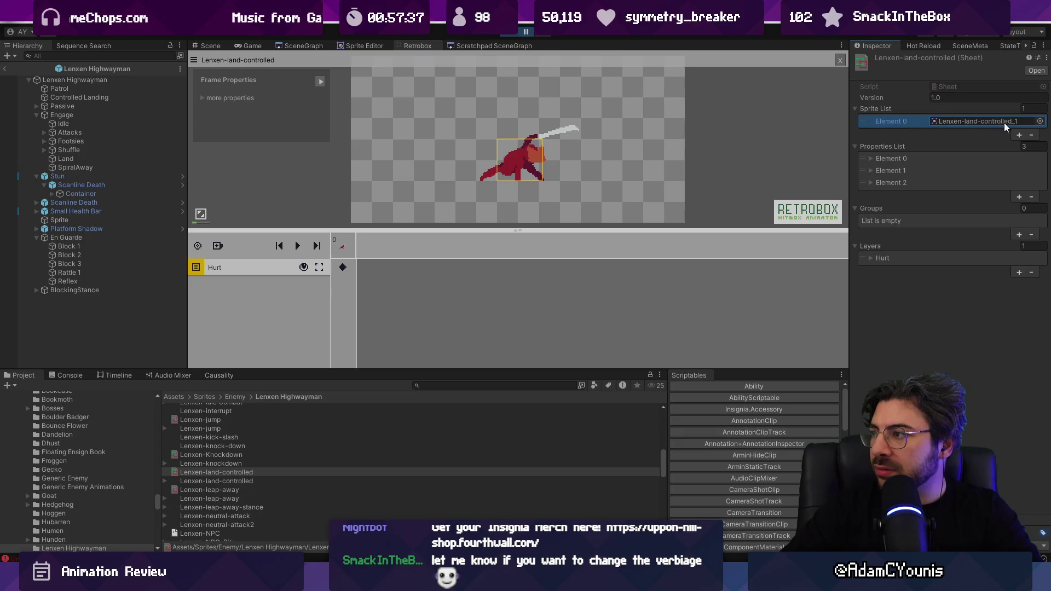
click(1018, 134)
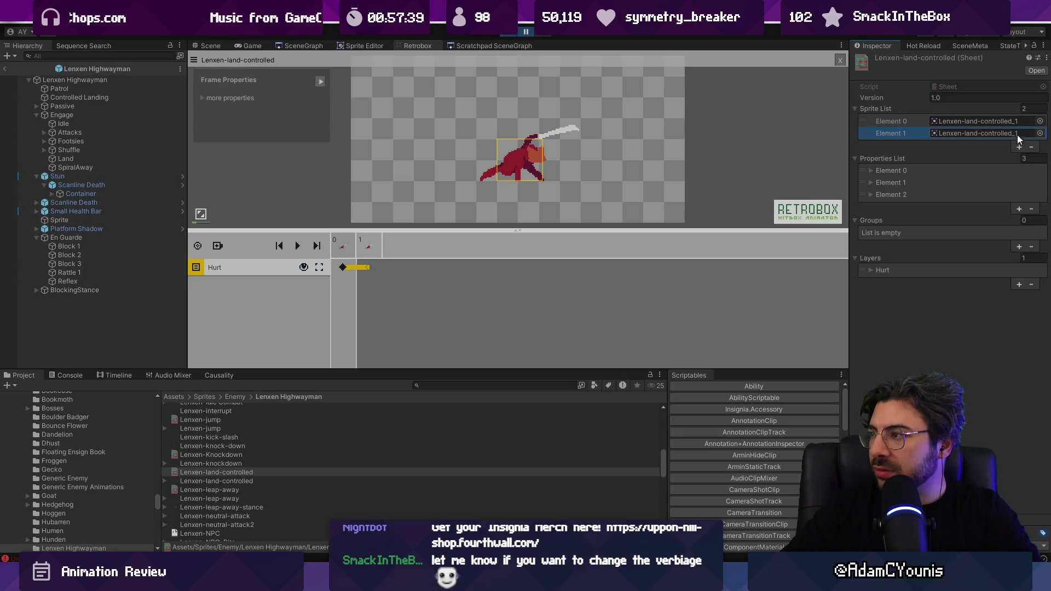
click(1018, 147)
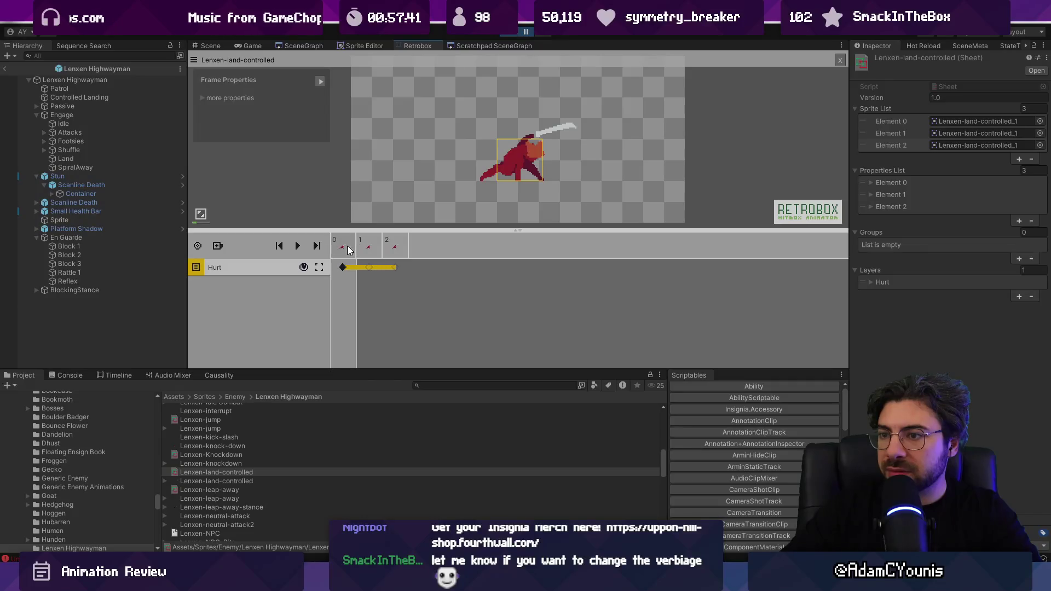
click(392, 244)
Locate the first frame's sprite in assets, restart the game, and return to the hitbox animator
click(970, 119)
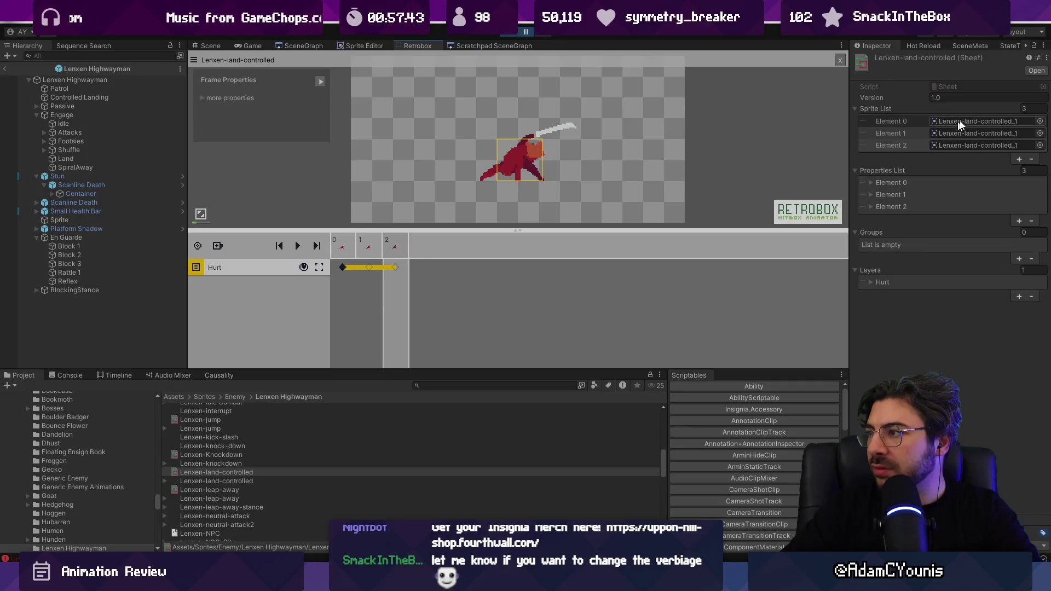
click(224, 463)
click(223, 446)
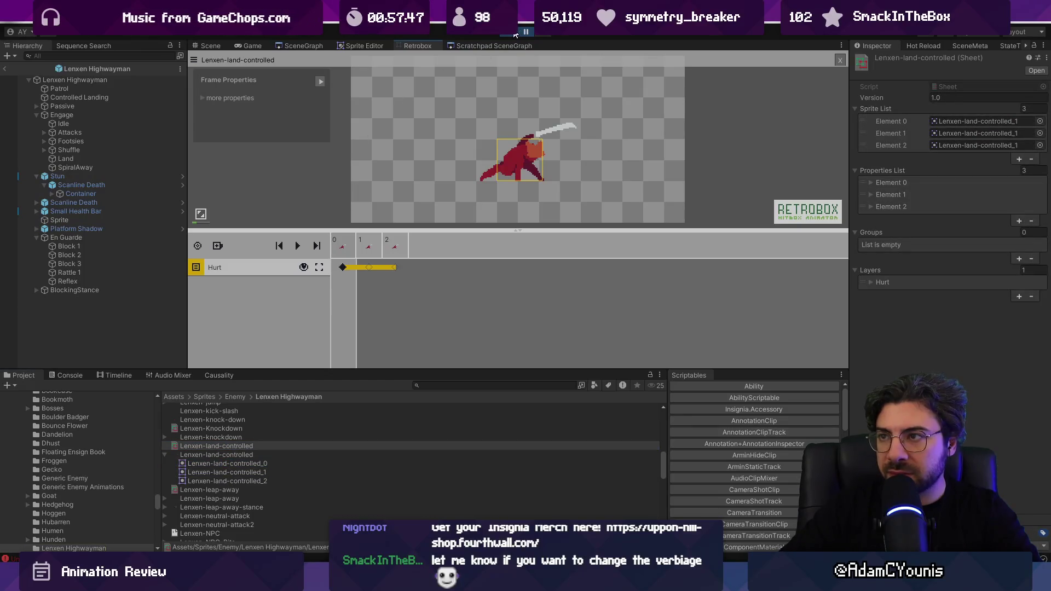
click(515, 34)
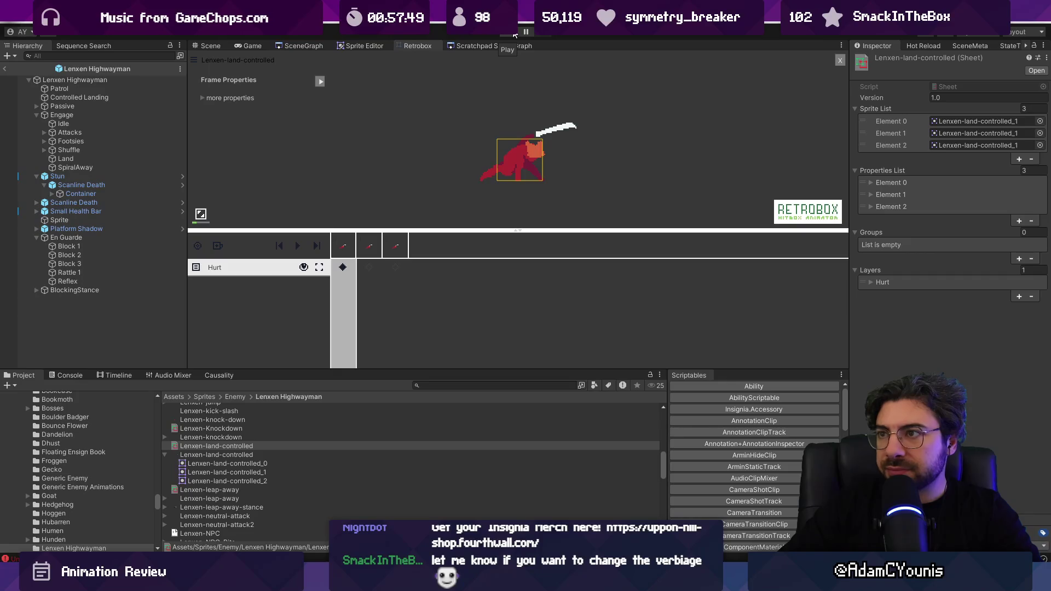
click(514, 34)
click(364, 46)
click(407, 47)
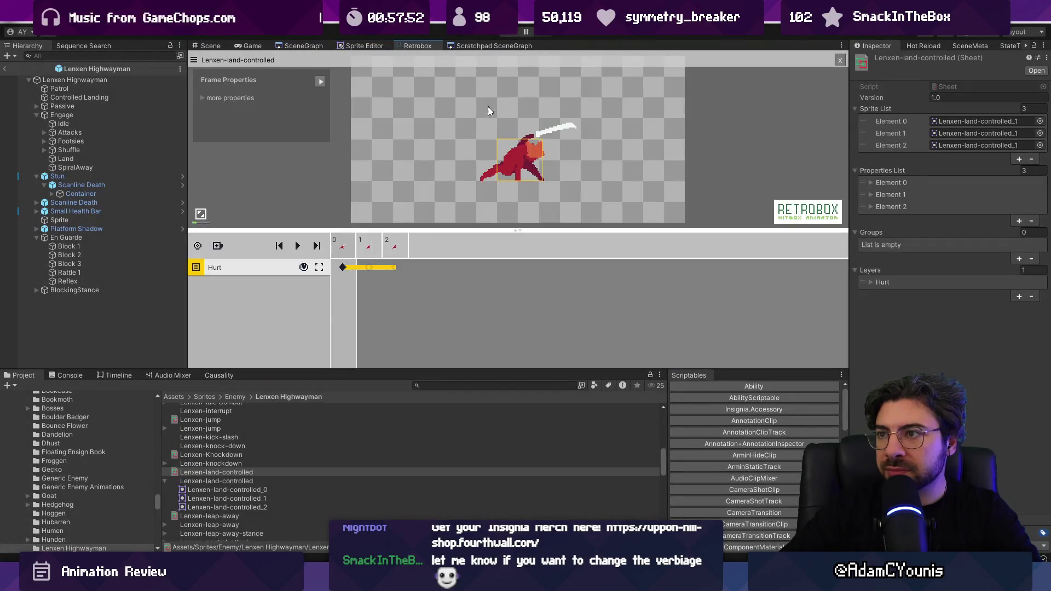
Reassign the first frame to Lenxen-leap-away-stance_0 via a 'leap away' search
click(977, 121)
click(1039, 121)
text(sp)
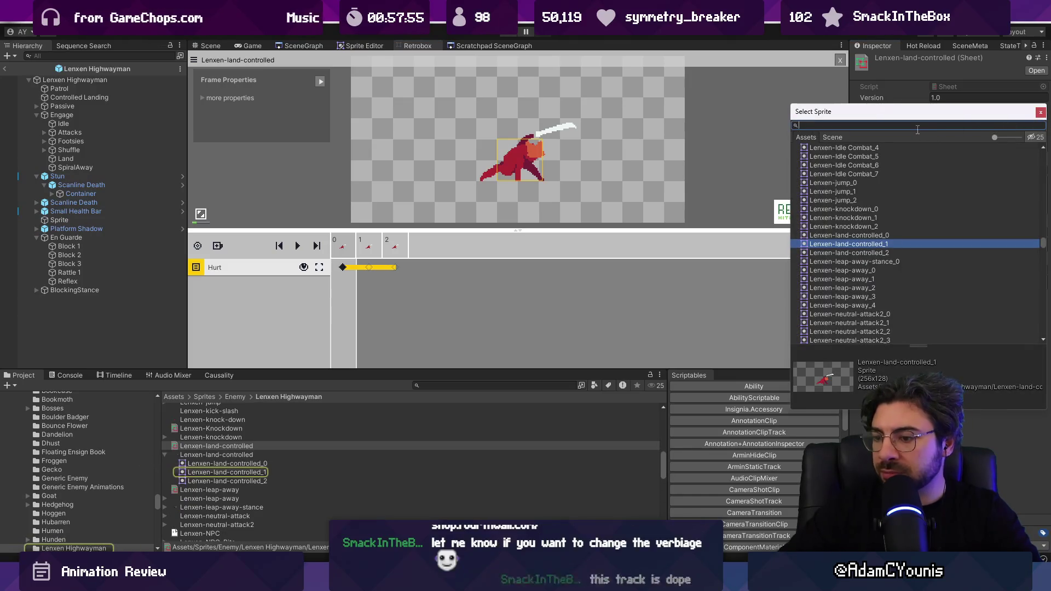
text(way)
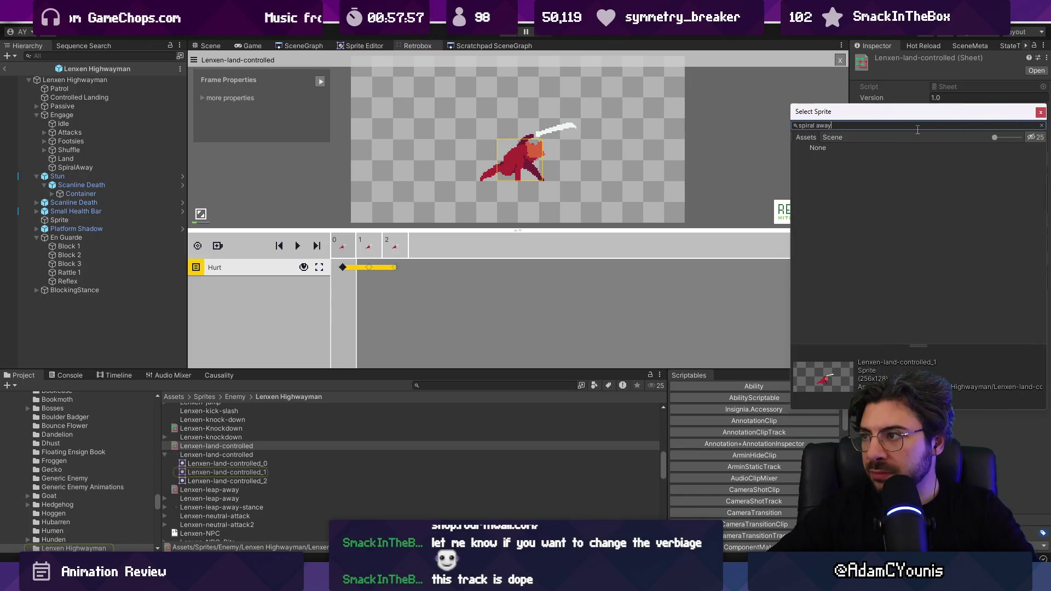
text(leap away)
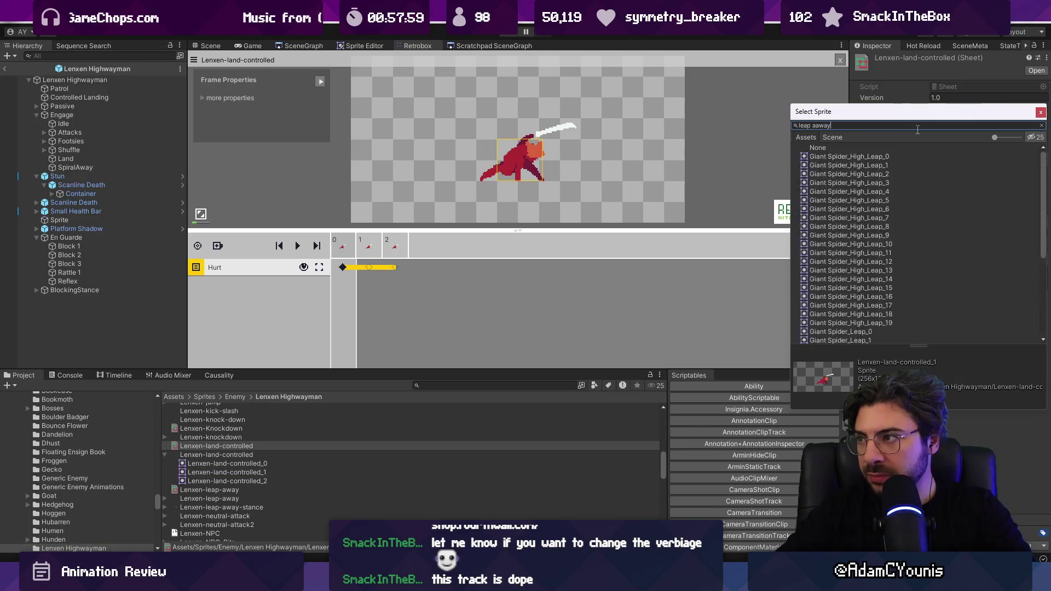
key(Down)
key(Down)
key(Down)
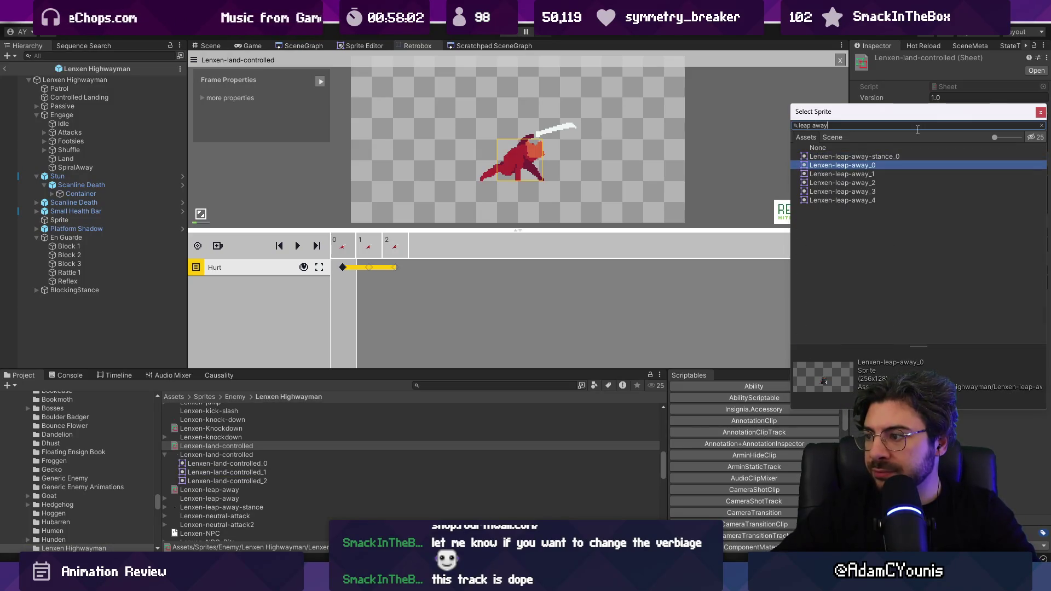
key(Up)
key(Up)
key(Up)
key(Up)
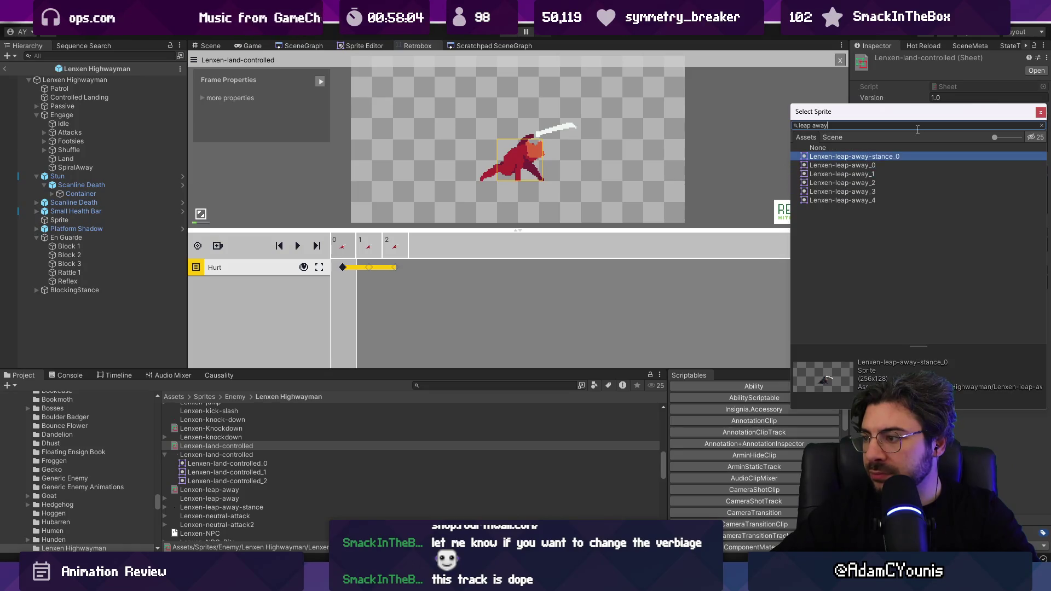
key(Return)
Remove the last and land-controlled_1 frames, then add new frames to the list
click(950, 144)
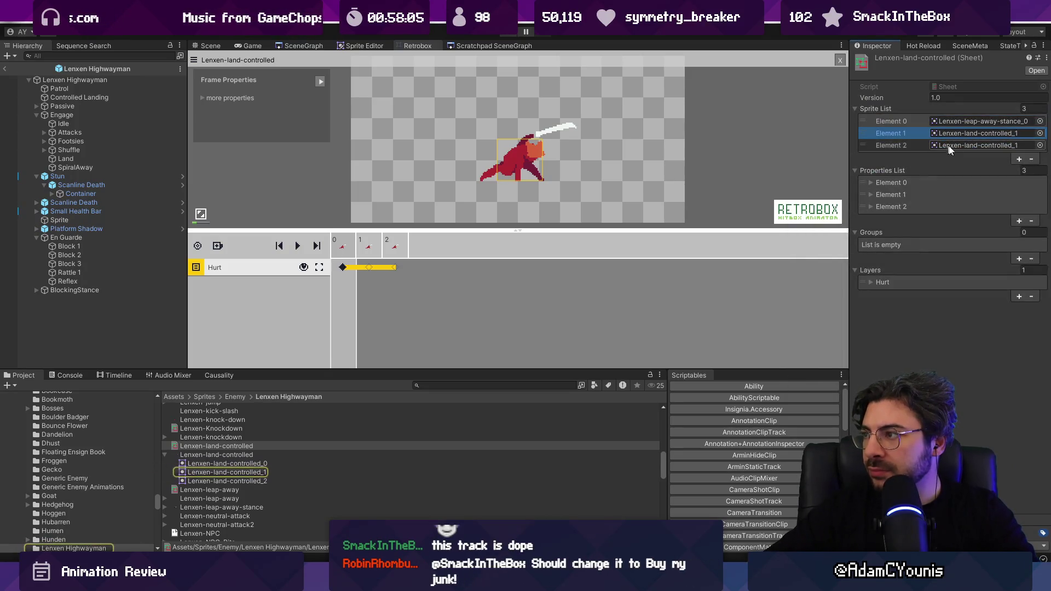
click(1031, 159)
click(890, 133)
click(1031, 147)
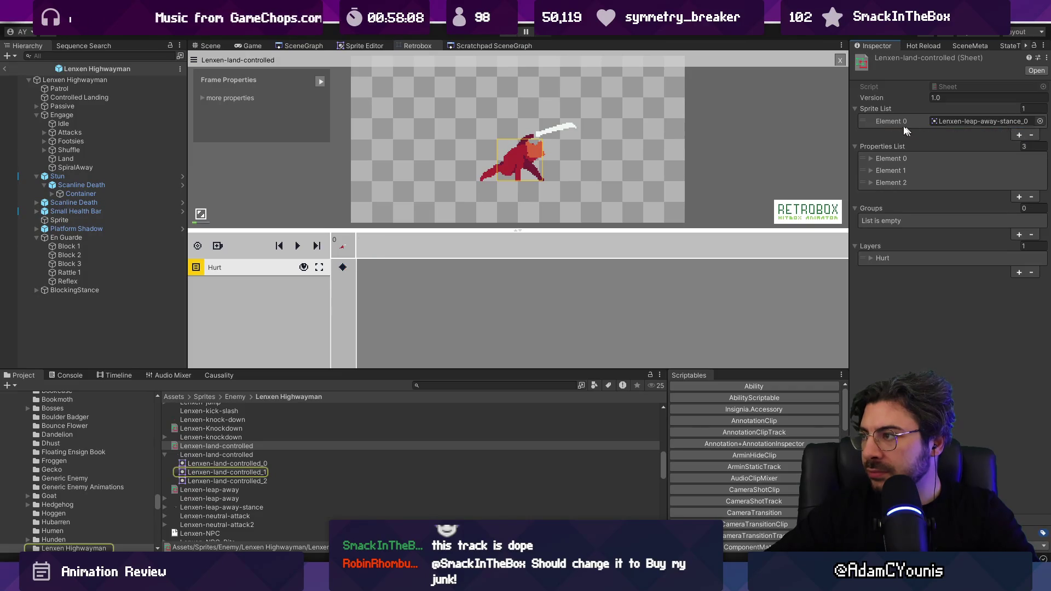
click(1019, 135)
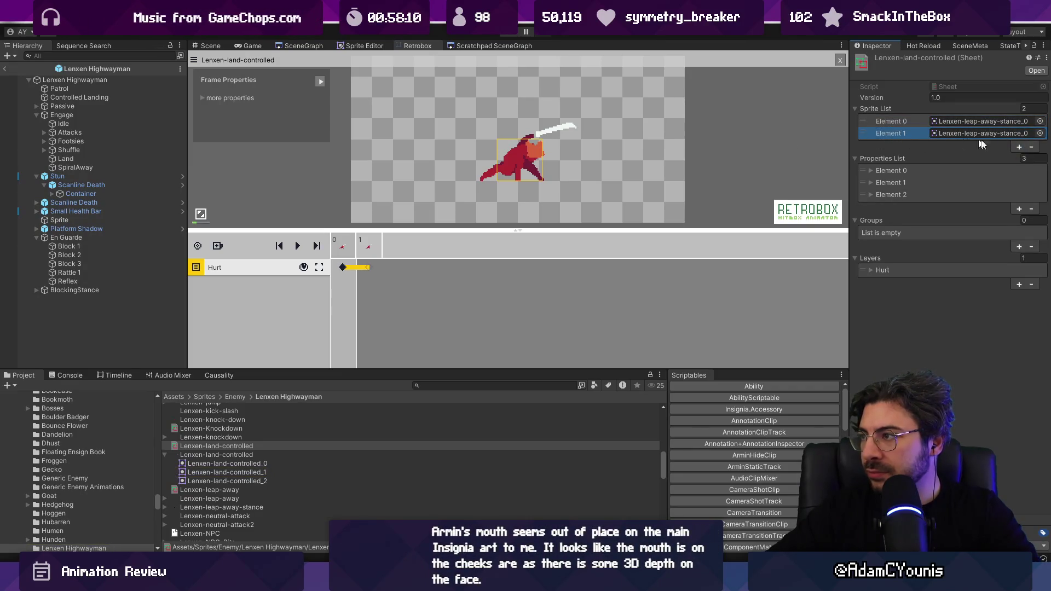
click(1020, 146)
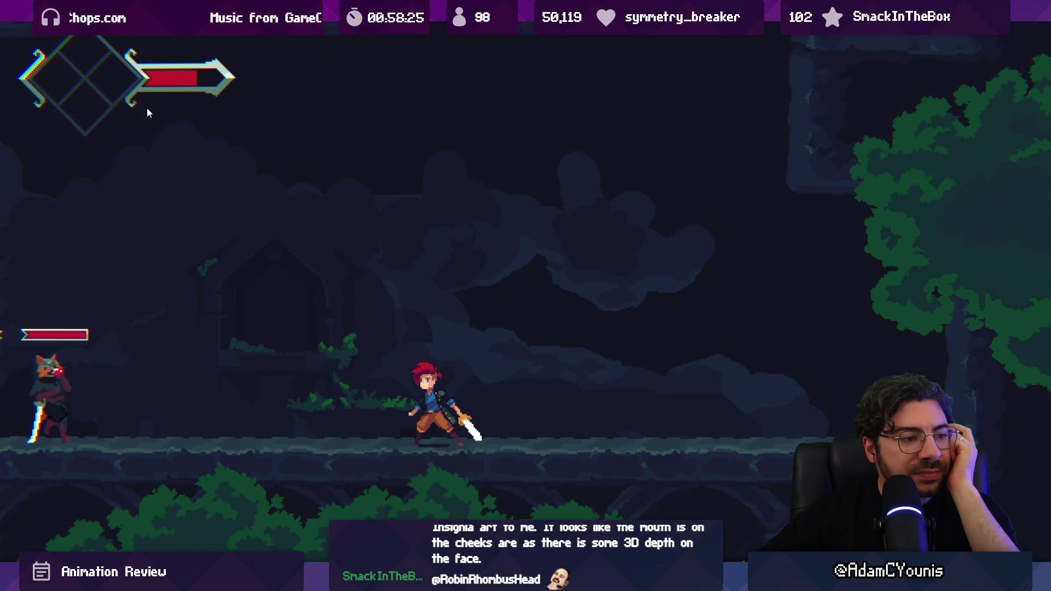
Leave the fullscreen game view and switch to the browser's merch store page
key(shift+space)
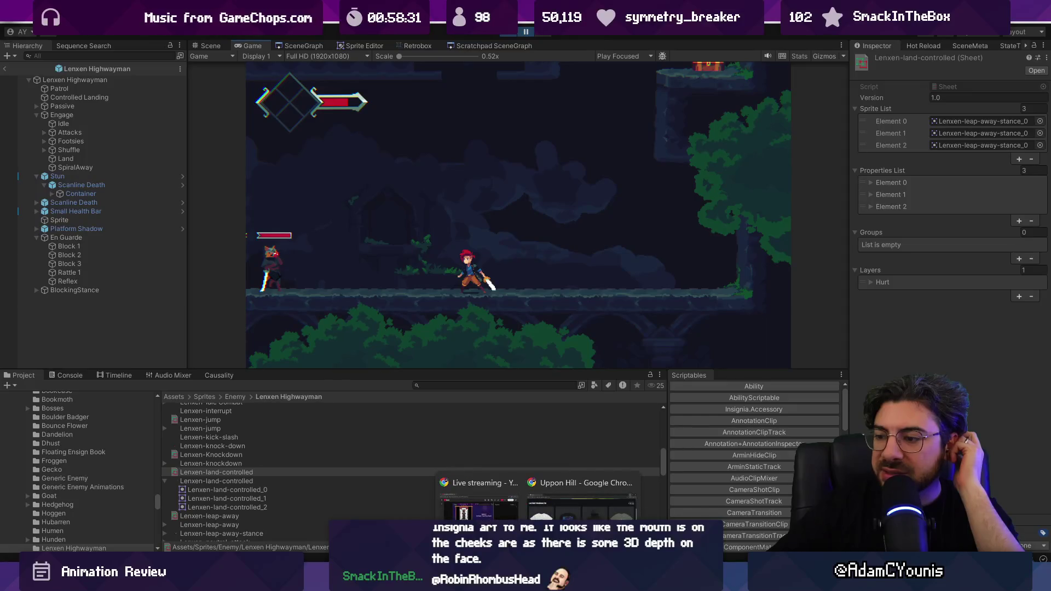
click(581, 492)
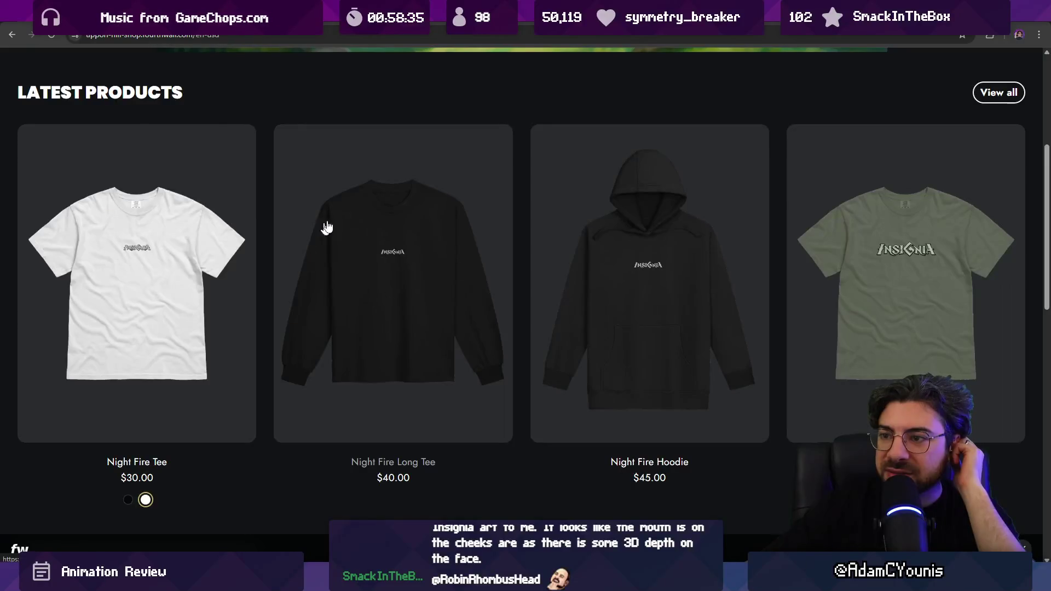
Scroll through the Uppon Hill shop's Latest Products
scroll(327, 227, up, 5)
scroll(263, 282, down, 10)
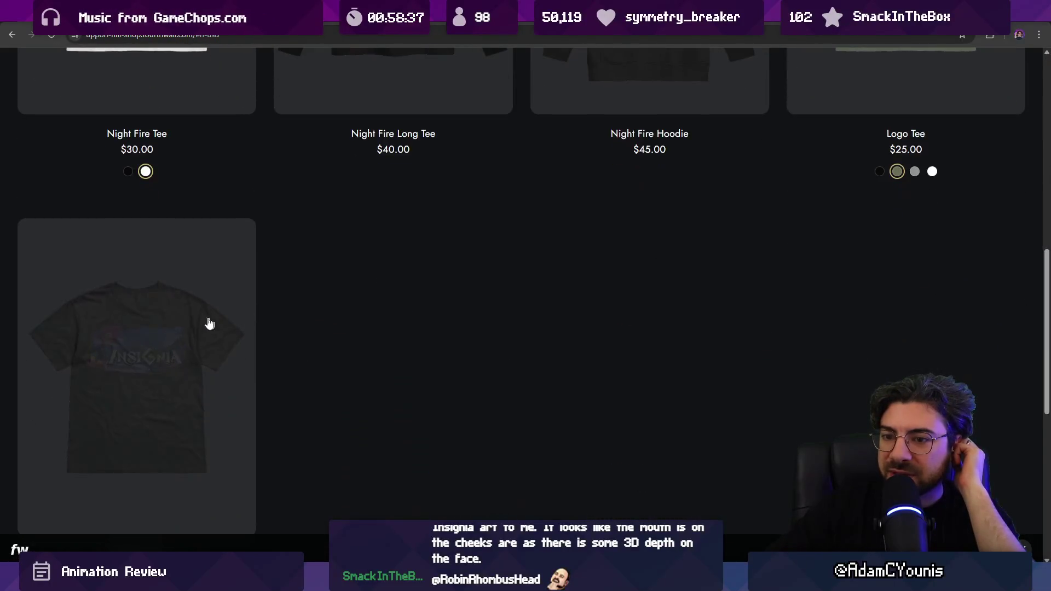
scroll(373, 216, up, 5)
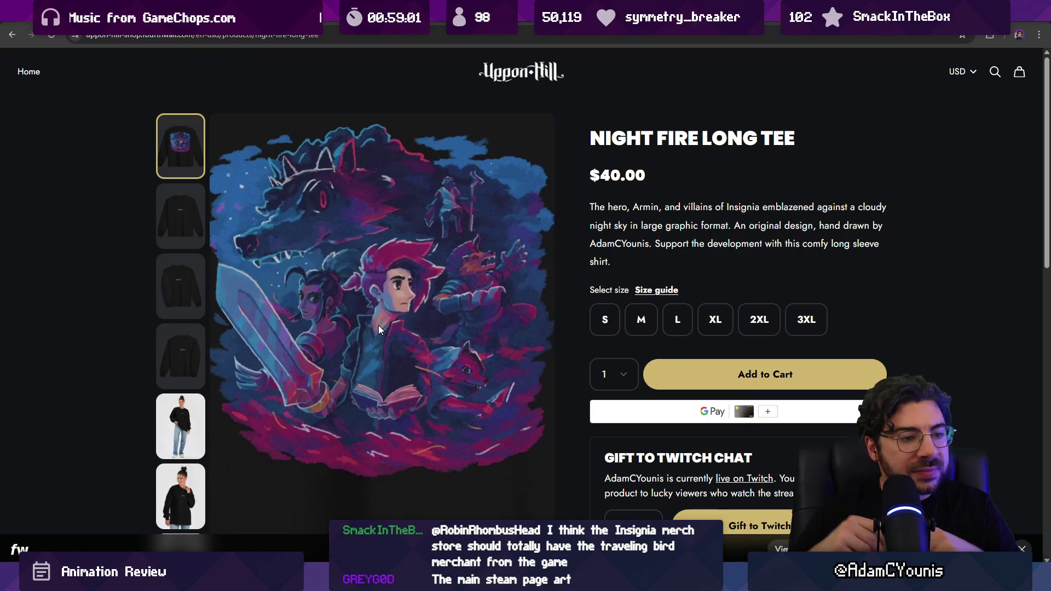
Open the Insignia Steam store page from the 'steam' address-bar suggestion
key(ctrl+l)
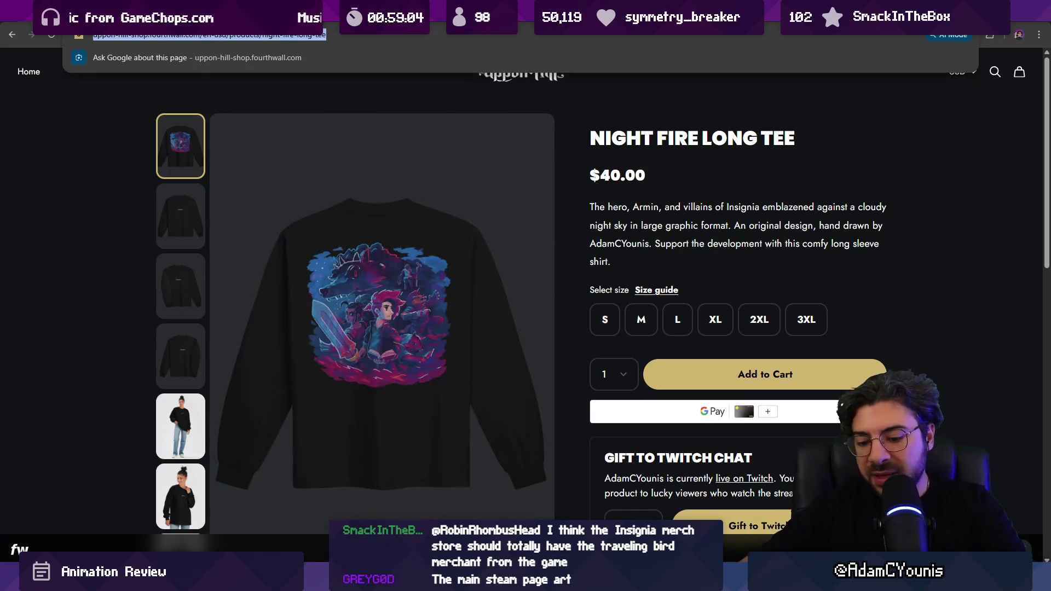
text(ste)
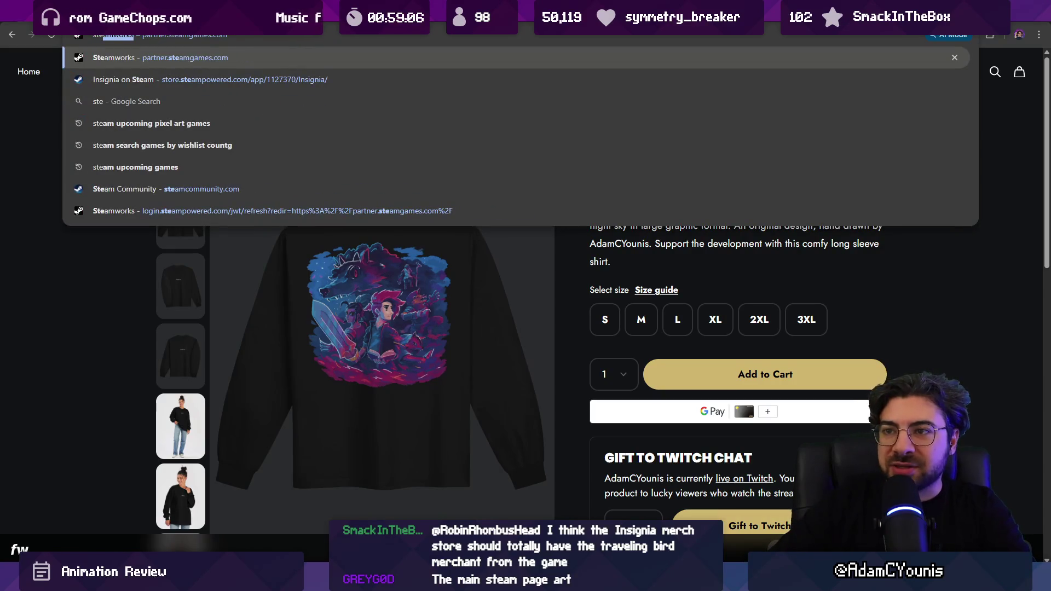
text(amworks)
key(BackSpace)
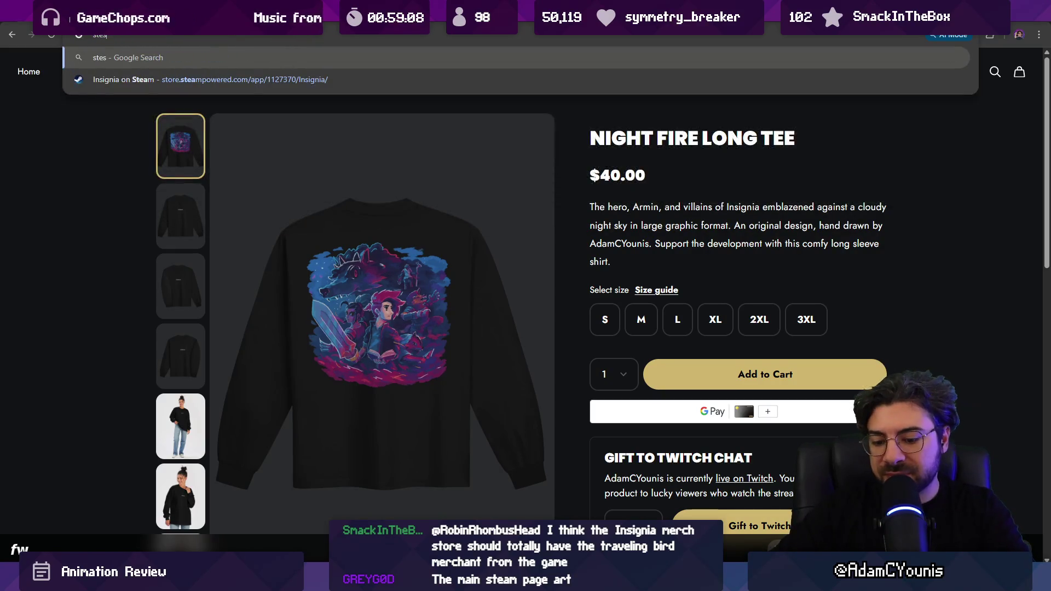
key(BackSpace)
key(BackSpace)
text(team)
key(Down)
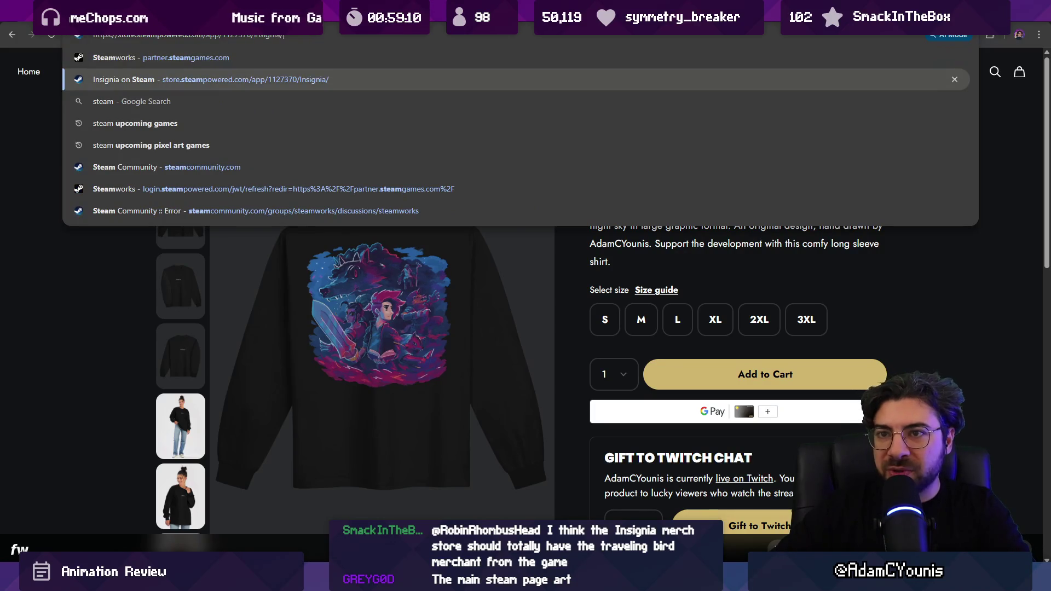
key(Return)
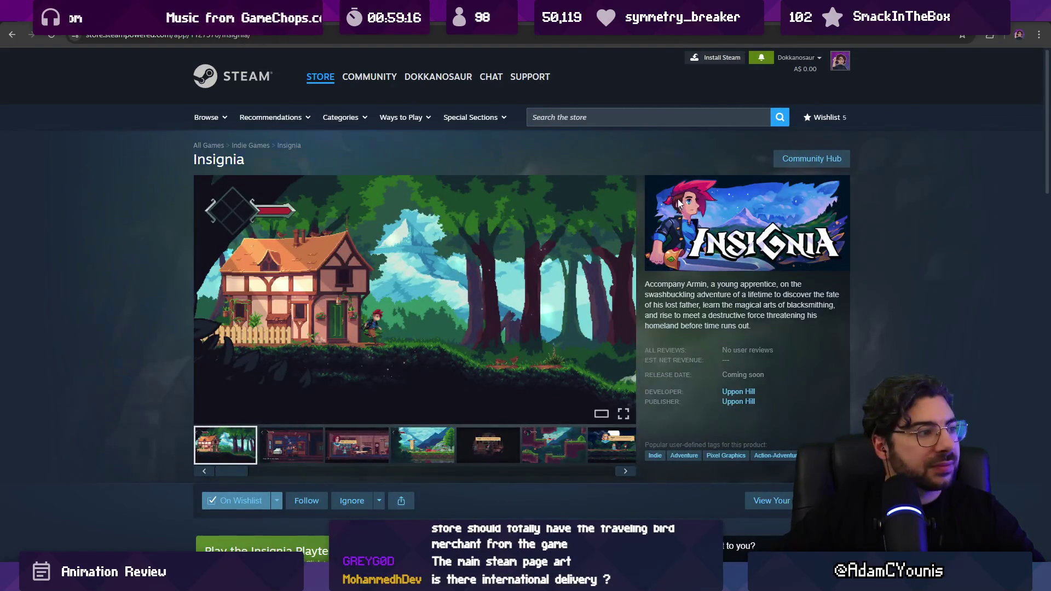
Look over the Insignia store page, then open a fresh browser tab
scroll(524, 258, down, 15)
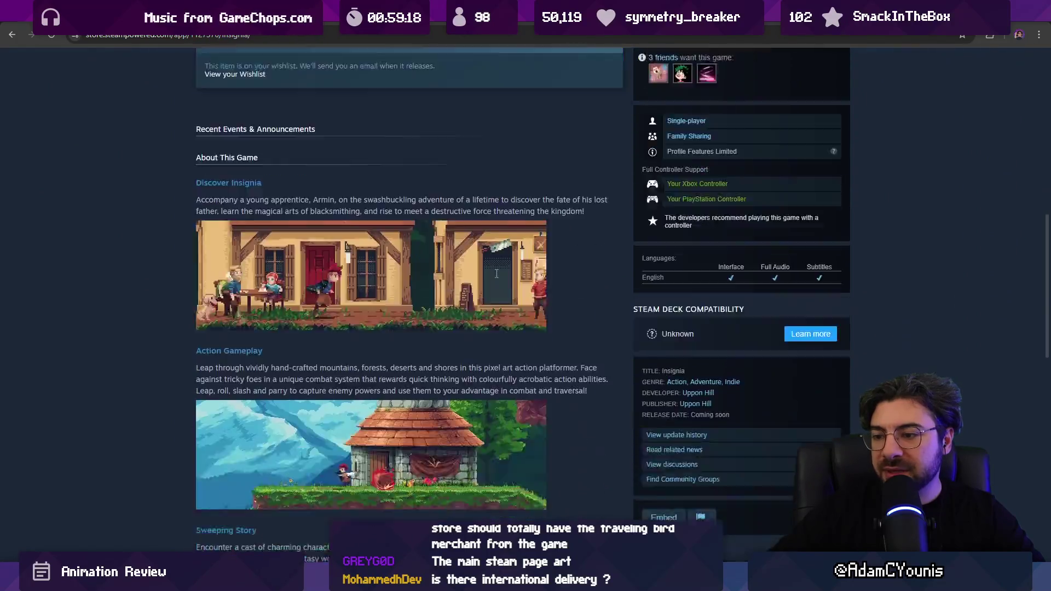
scroll(509, 265, up, 15)
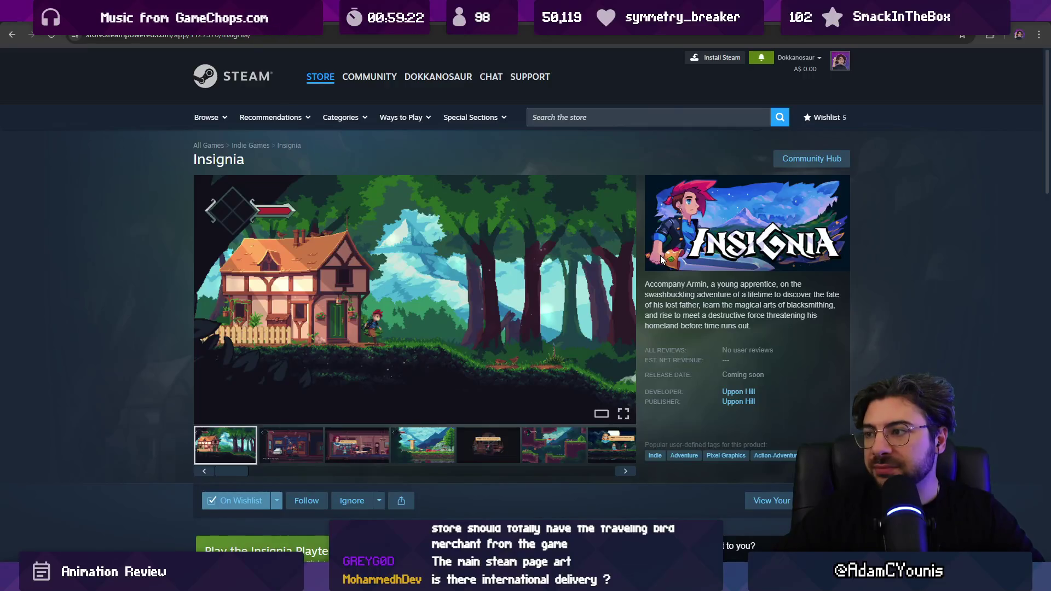
key(ctrl+t)
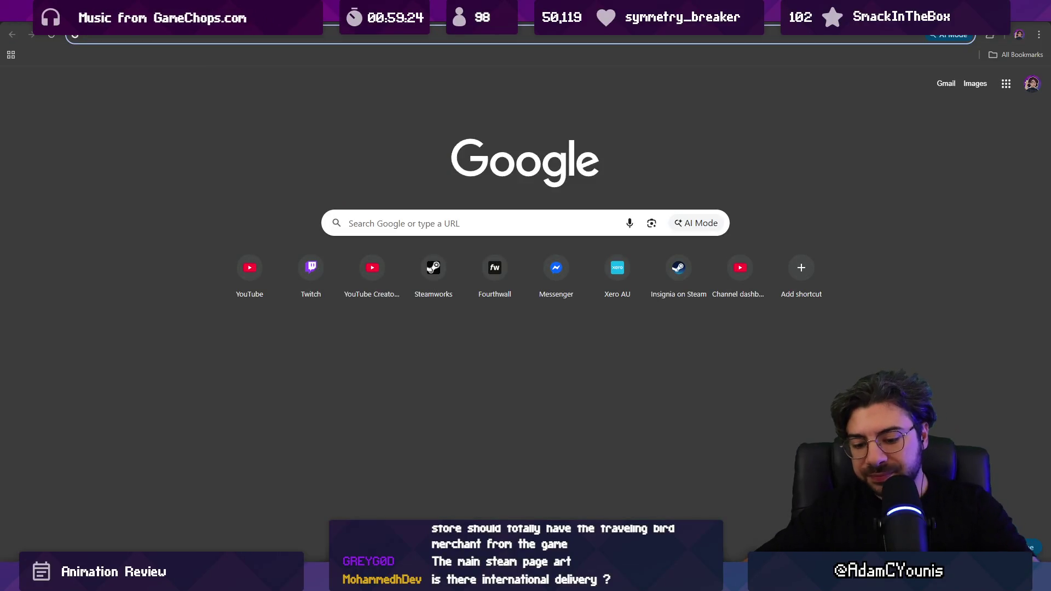
Search Google Images for anime profile face, then refine the query to anime 3/4 face
text(anime progfi)
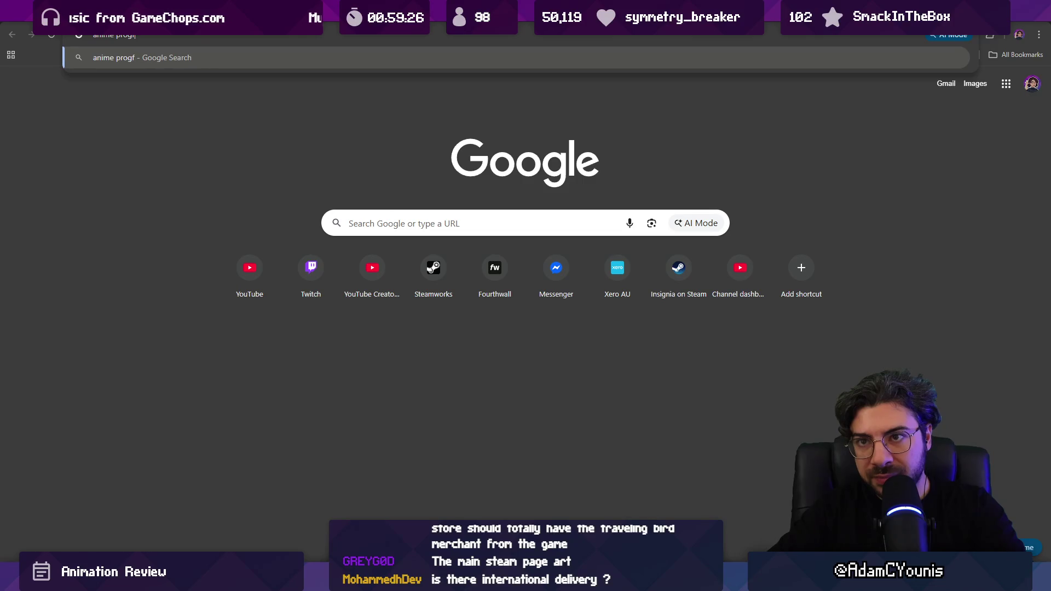
text(ce)
key(Return)
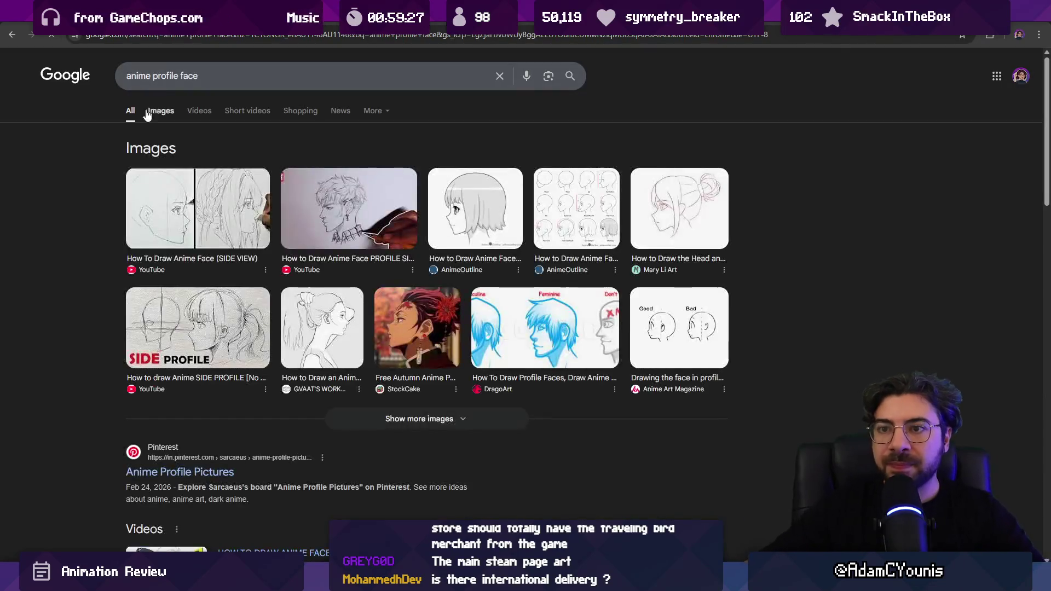
click(155, 112)
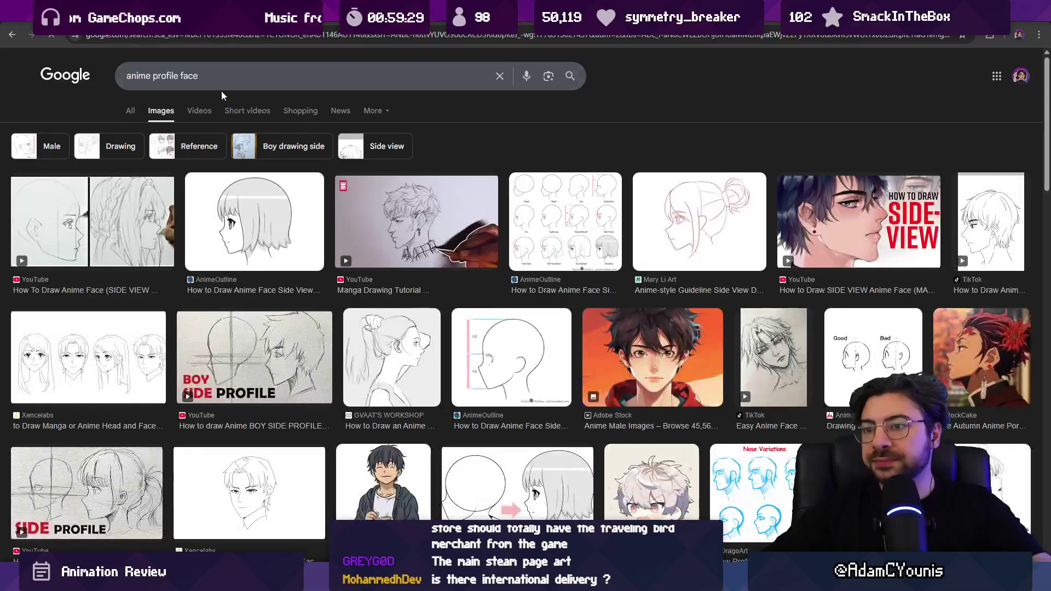
double_click(157, 75)
text(3/4)
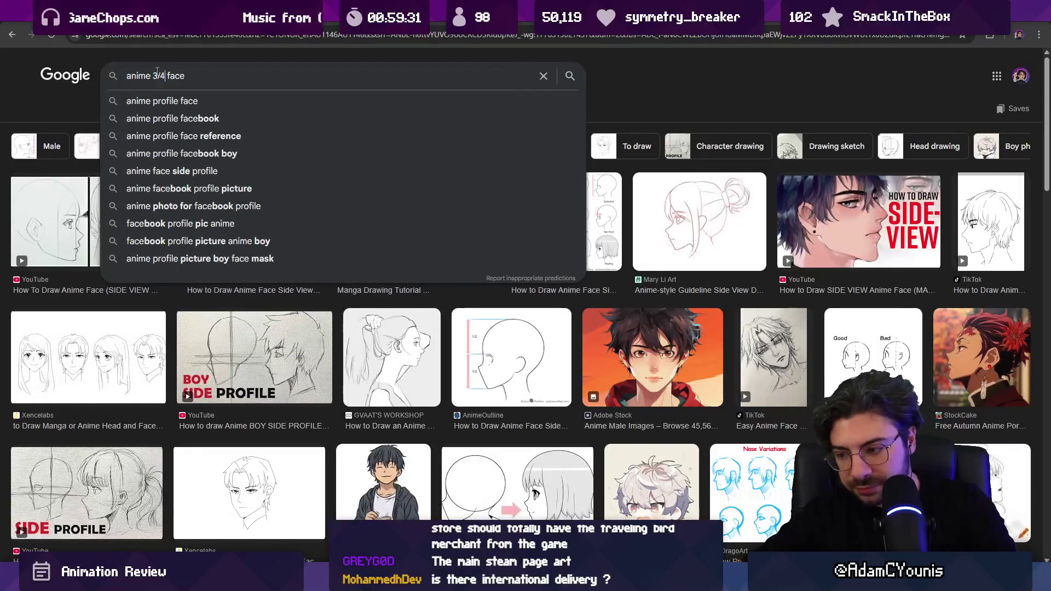
key(Return)
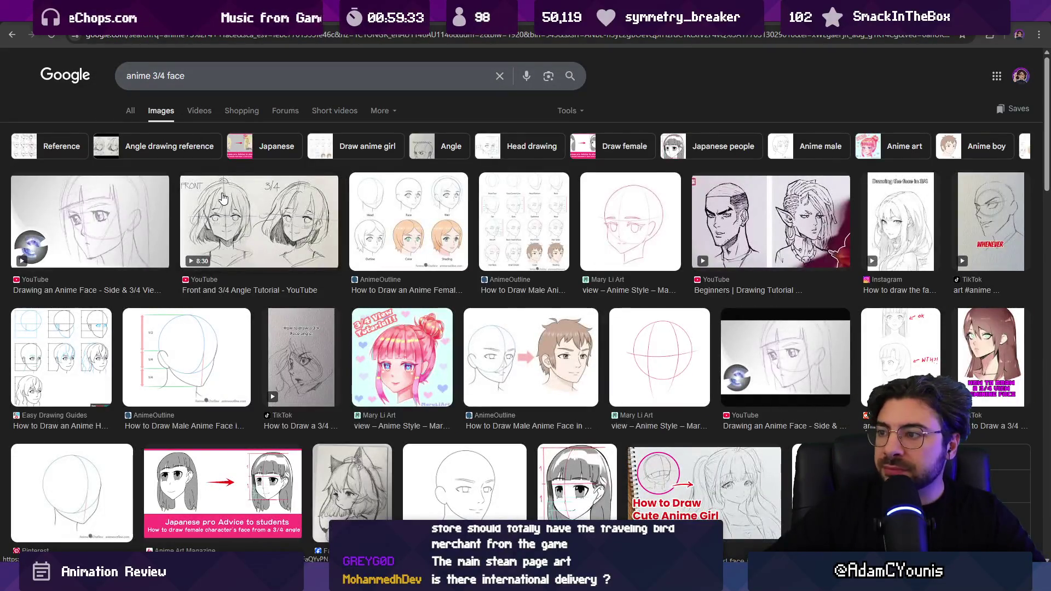
scroll(536, 268, down, 7)
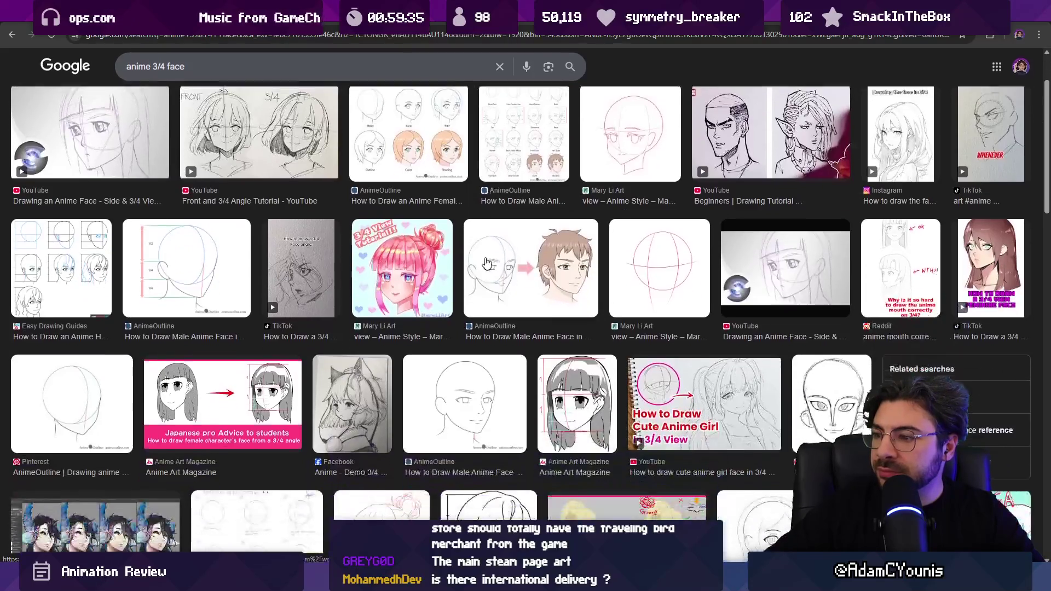
scroll(482, 257, down, 7)
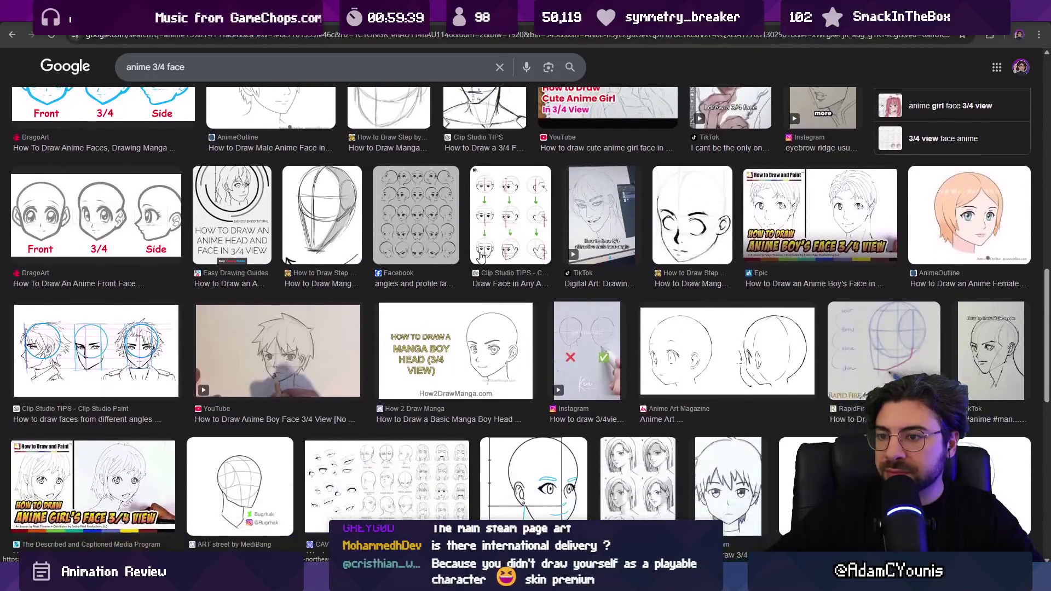
scroll(384, 191, up, 8)
Refine the search to 'anime 3/4 face mouth open' and preview the TikTok mouth drawings
click(206, 66)
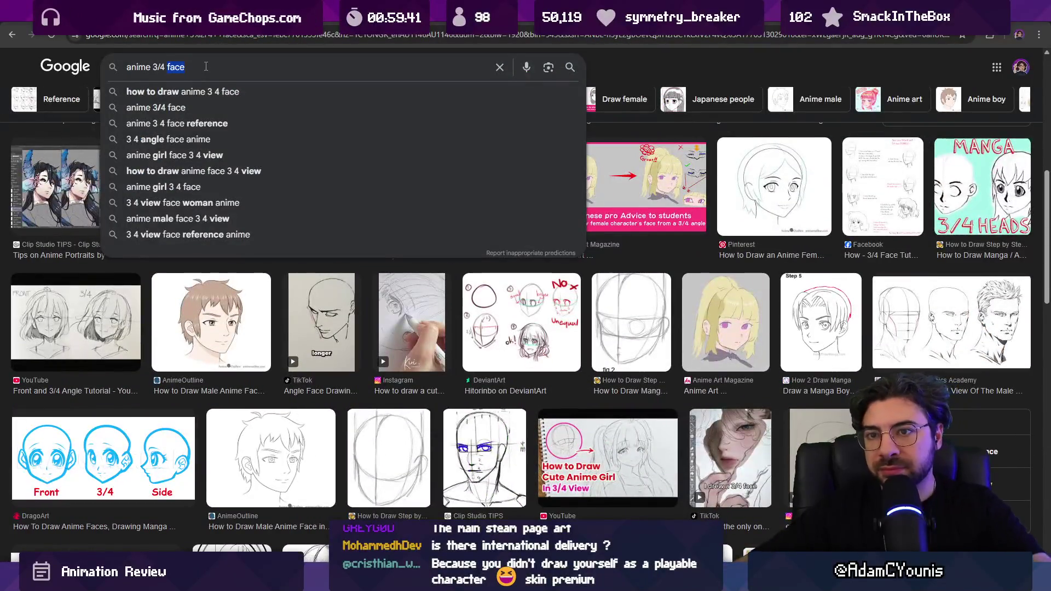
text(mouth open)
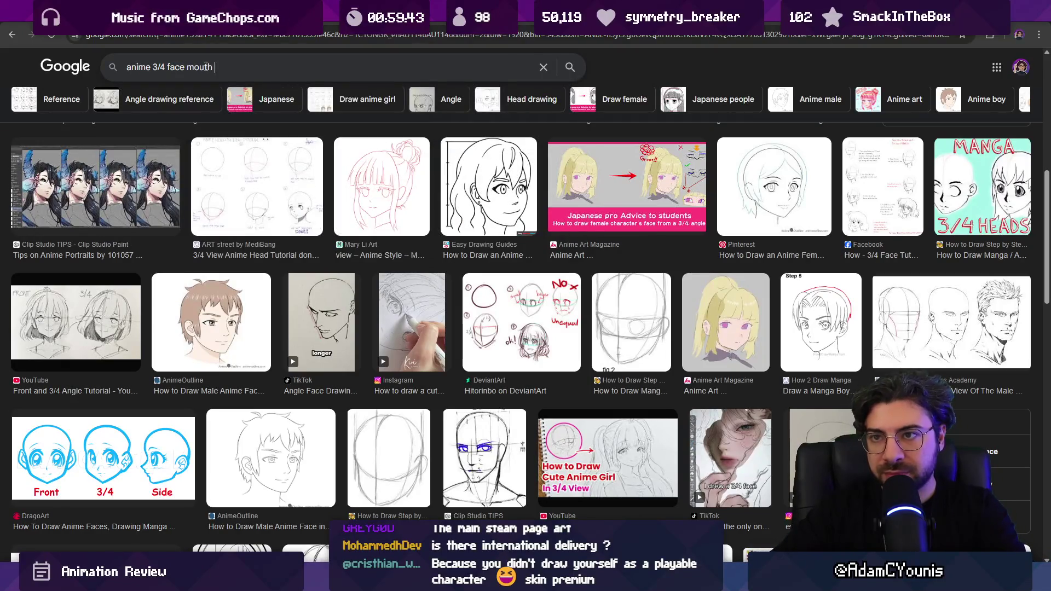
key(Return)
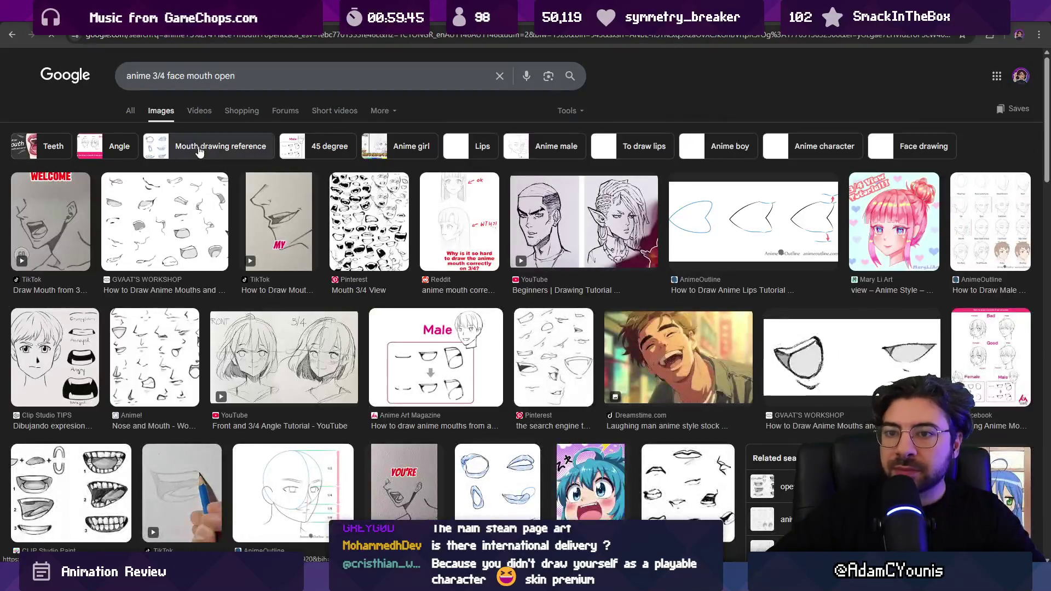
click(52, 221)
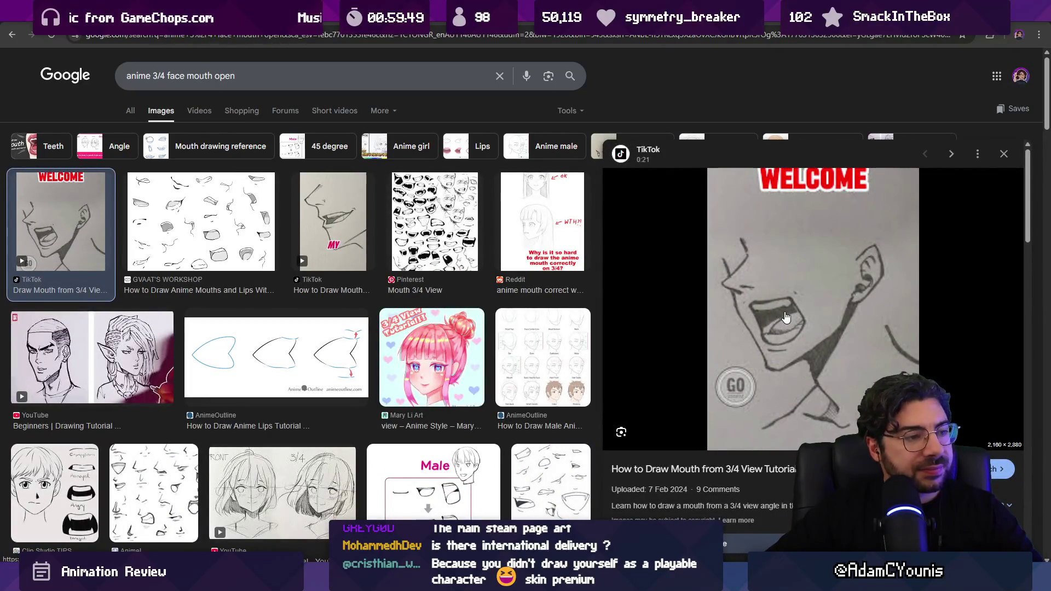
click(298, 235)
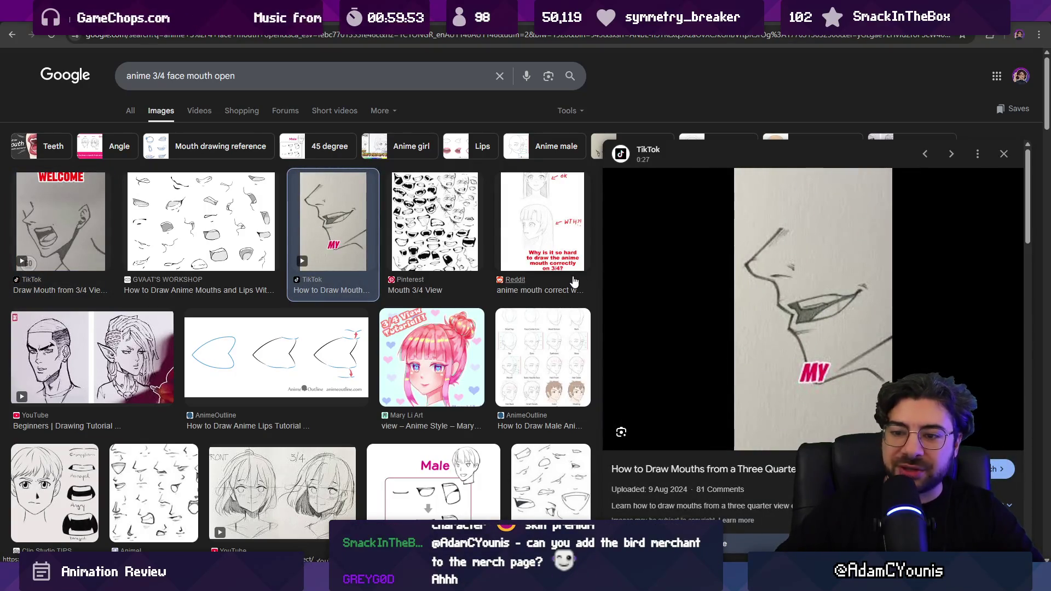
Scroll down and preview the Reddit image of sideways anime mouths
scroll(263, 320, down, 3)
scroll(263, 321, down, 5)
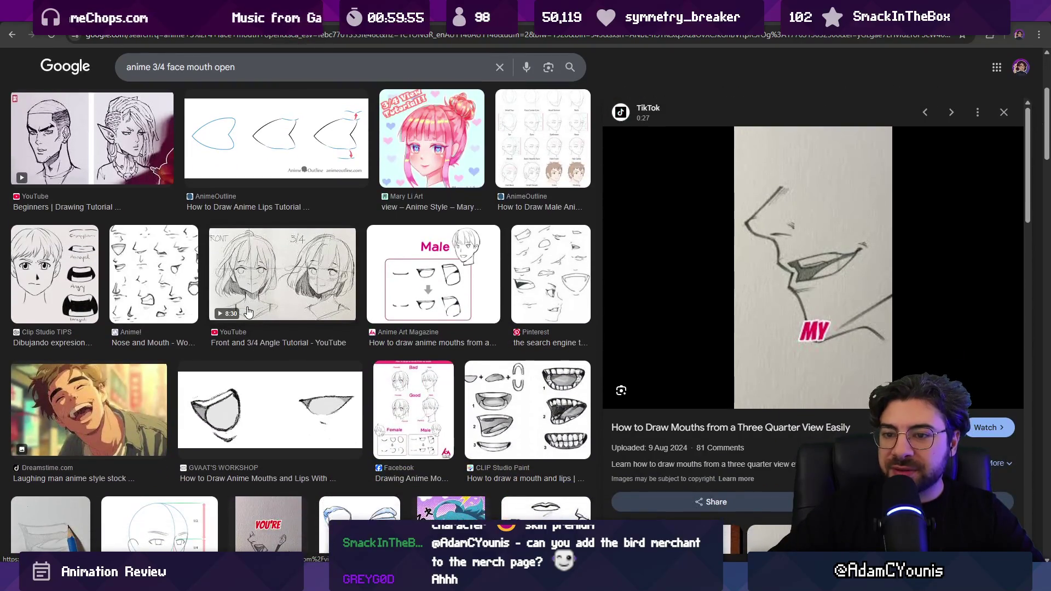
scroll(241, 305, down, 6)
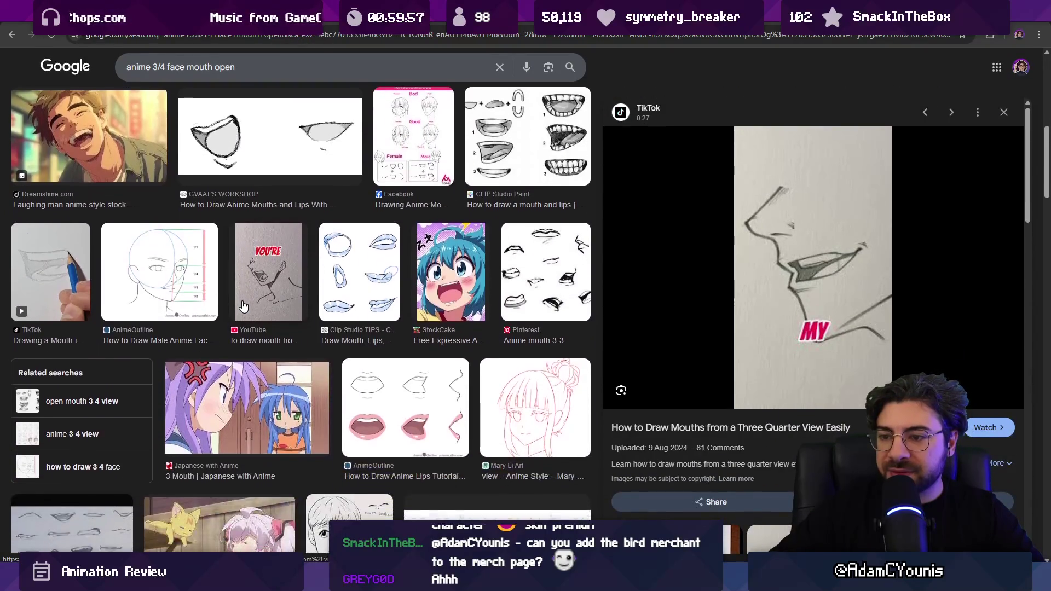
scroll(246, 307, down, 9)
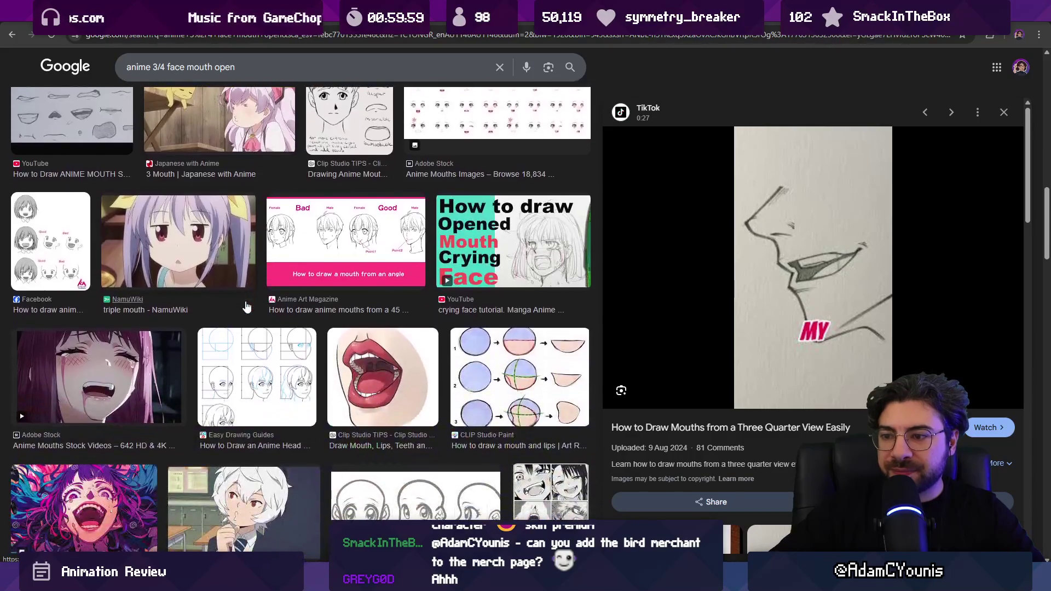
scroll(247, 305, down, 11)
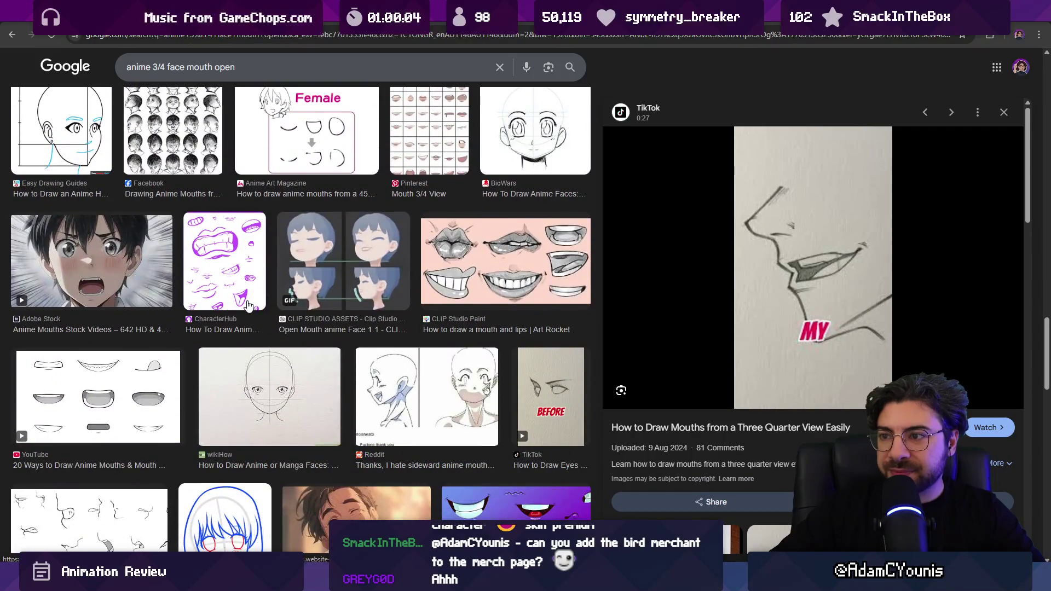
scroll(247, 306, down, 3)
click(385, 253)
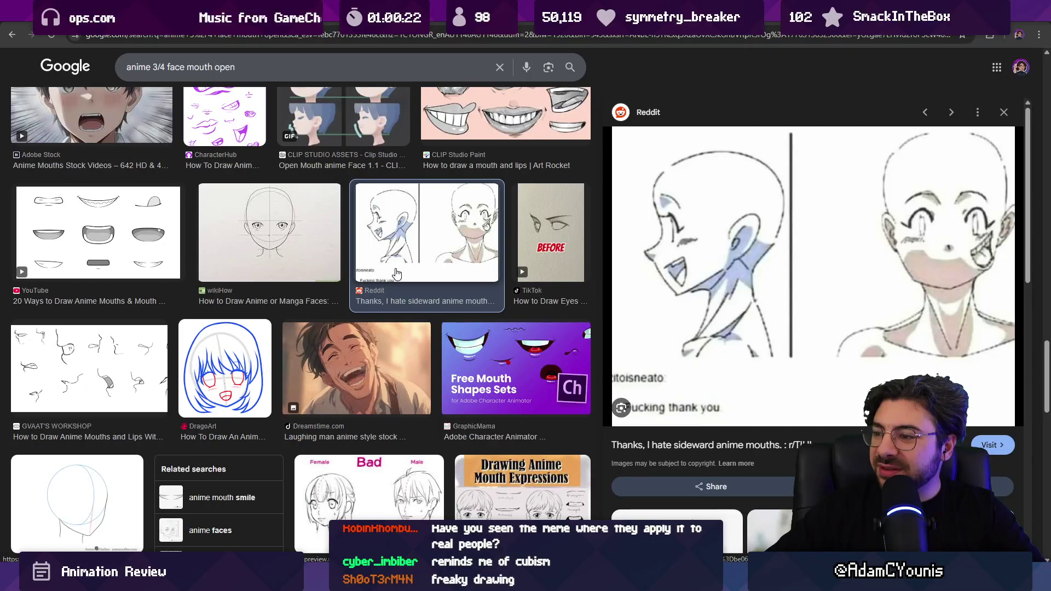
Browse further down the mouth-open results, then switch to the Insignia Steam tab
scroll(404, 273, down, 7)
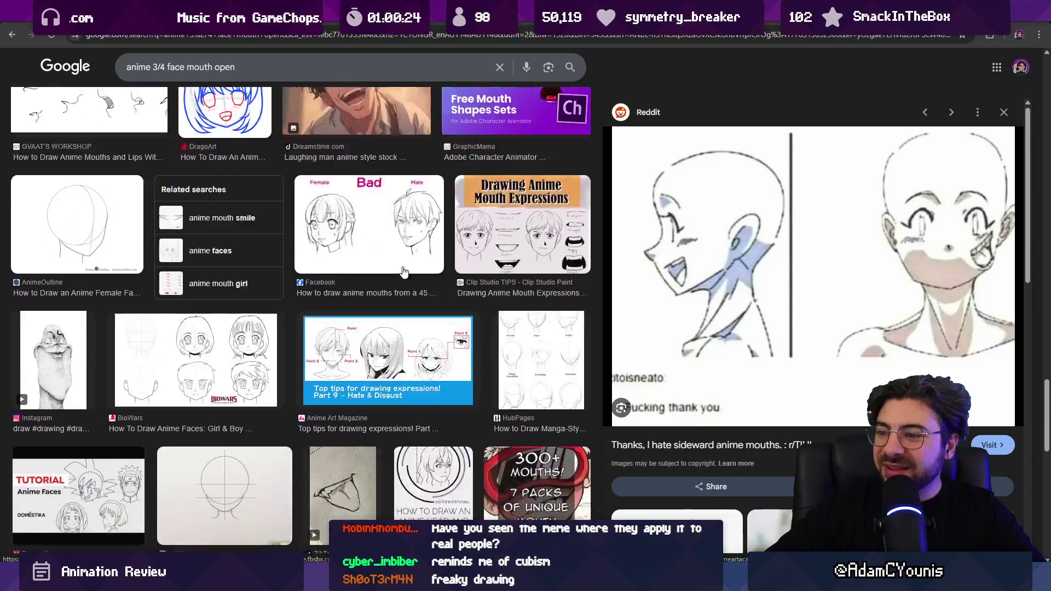
scroll(403, 272, down, 6)
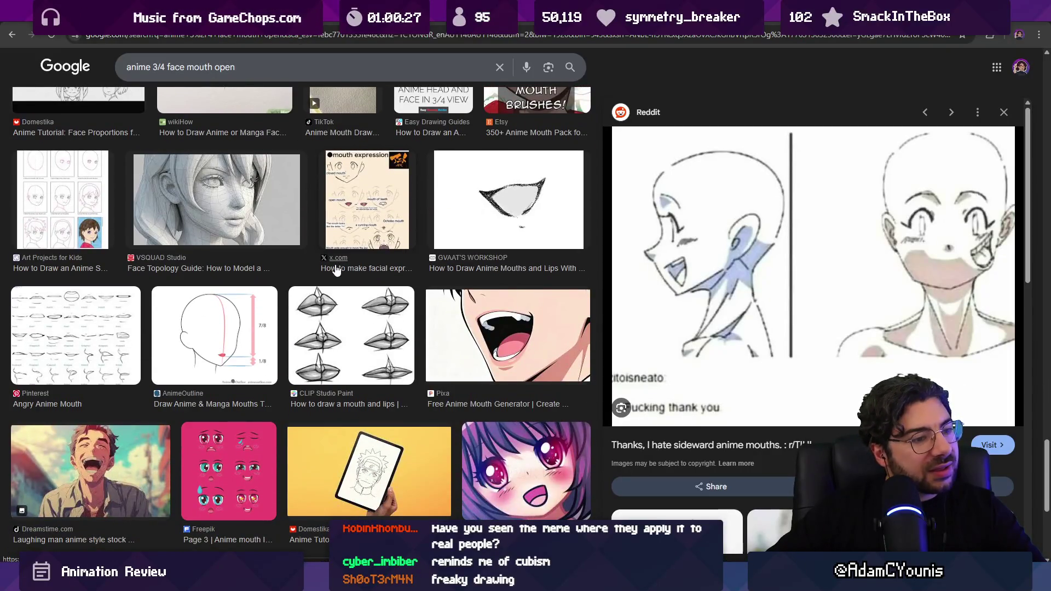
scroll(383, 280, down, 4)
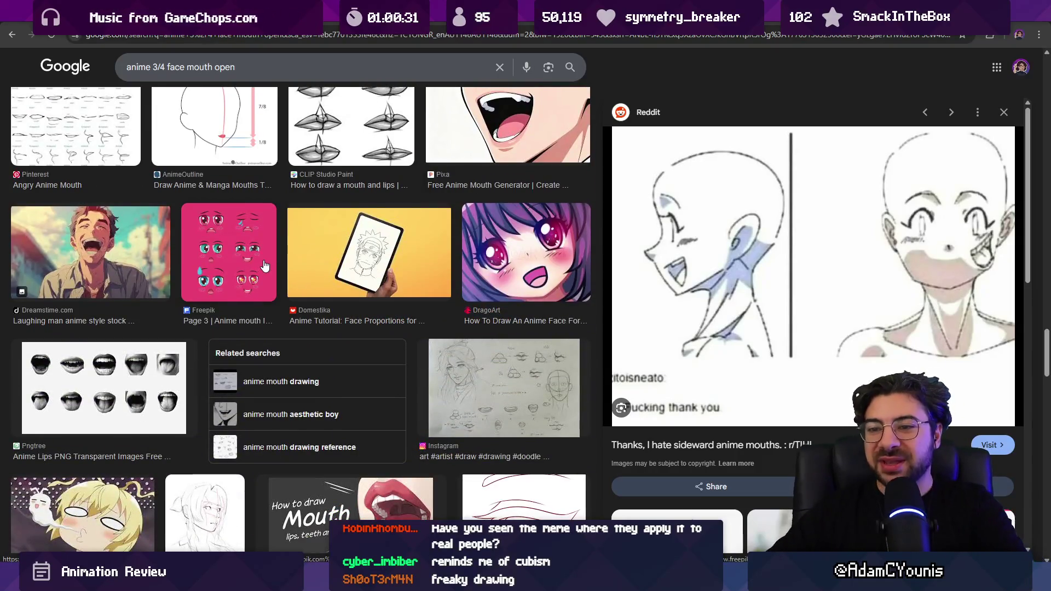
scroll(260, 261, down, 8)
scroll(260, 261, down, 2)
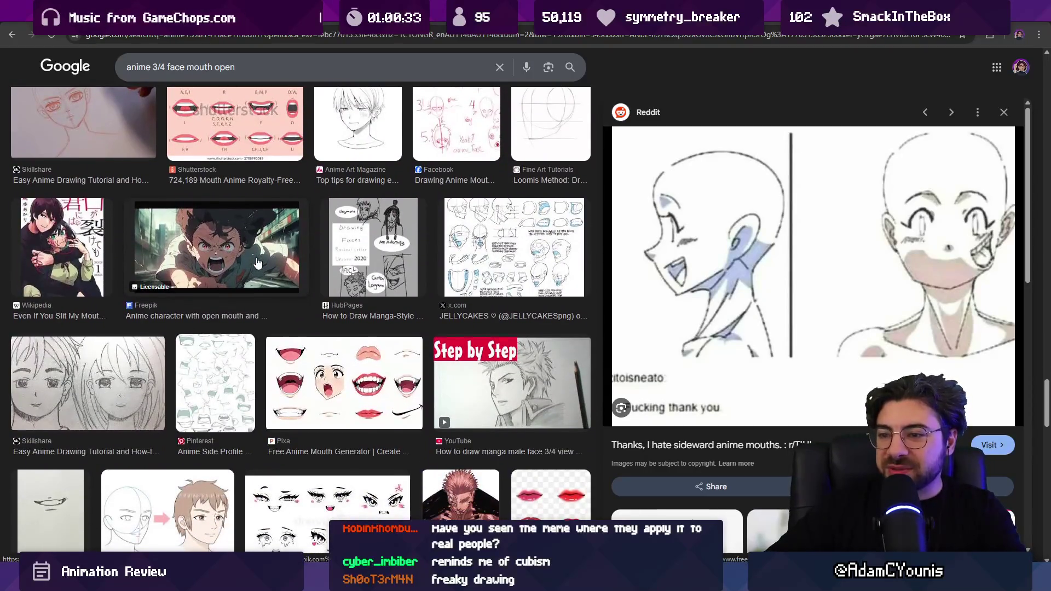
scroll(257, 261, down, 4)
scroll(258, 262, down, 2)
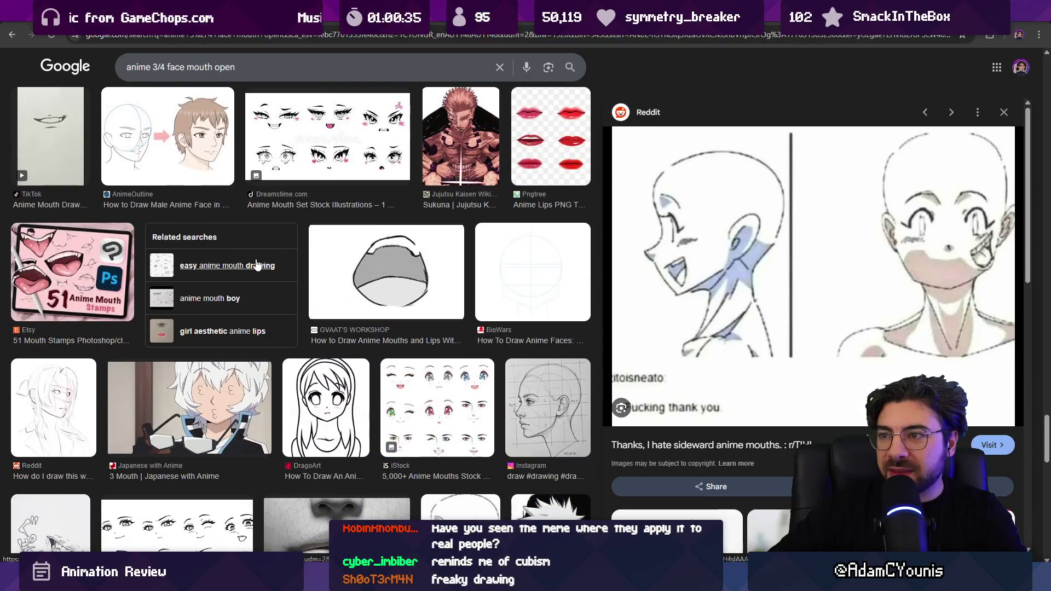
scroll(257, 265, down, 4)
scroll(256, 281, down, 3)
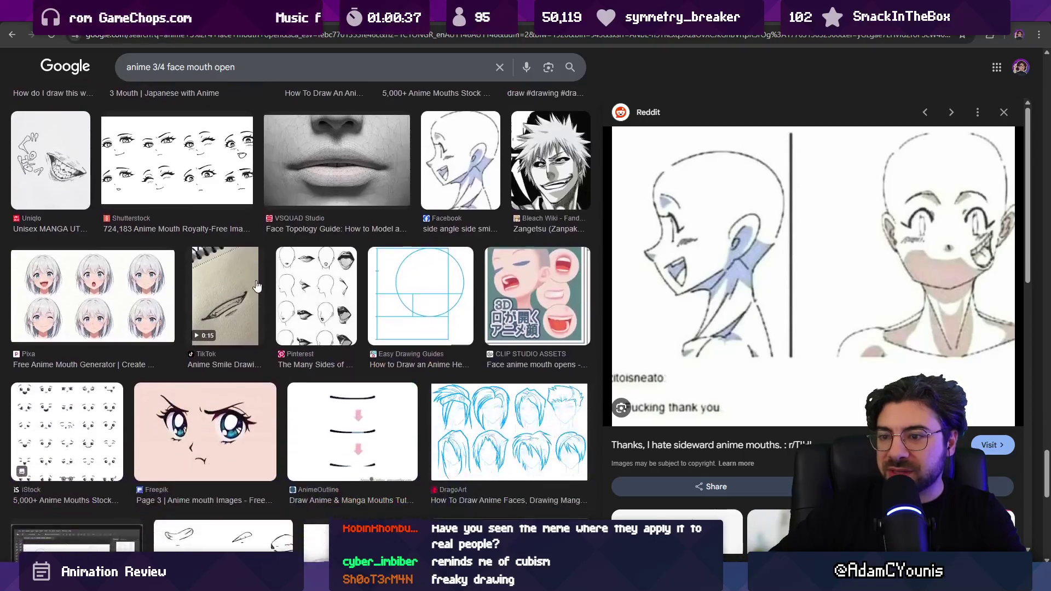
scroll(274, 279, down, 5)
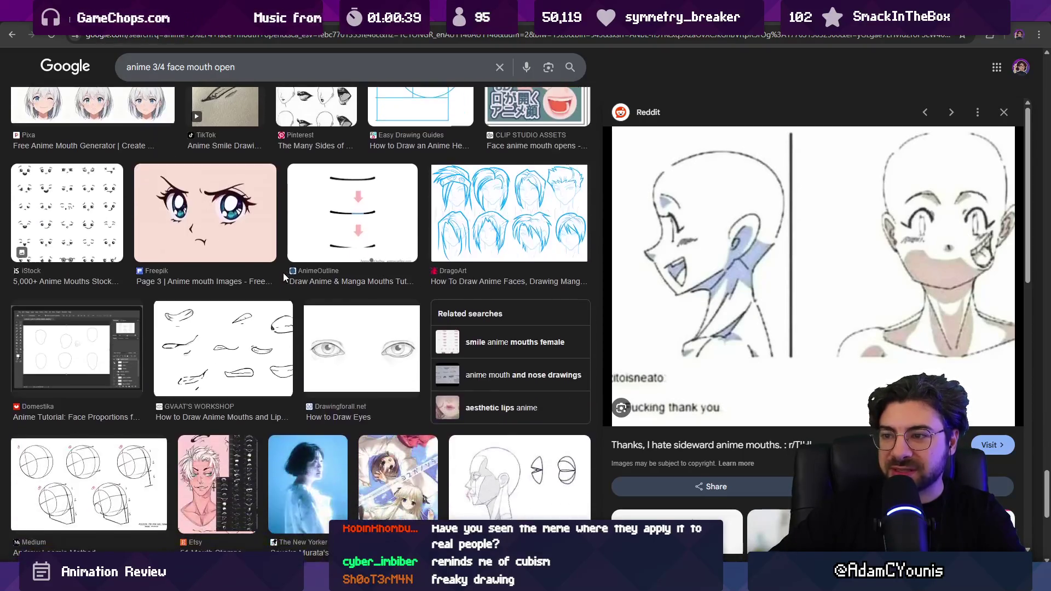
scroll(247, 273, down, 5)
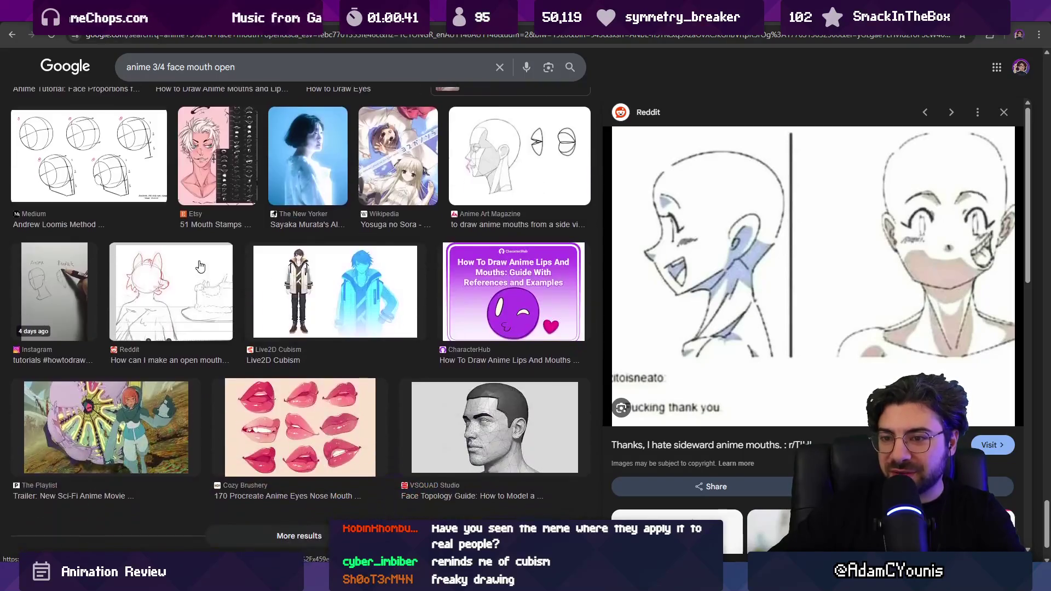
scroll(249, 273, down, 2)
key(ctrl+Tab)
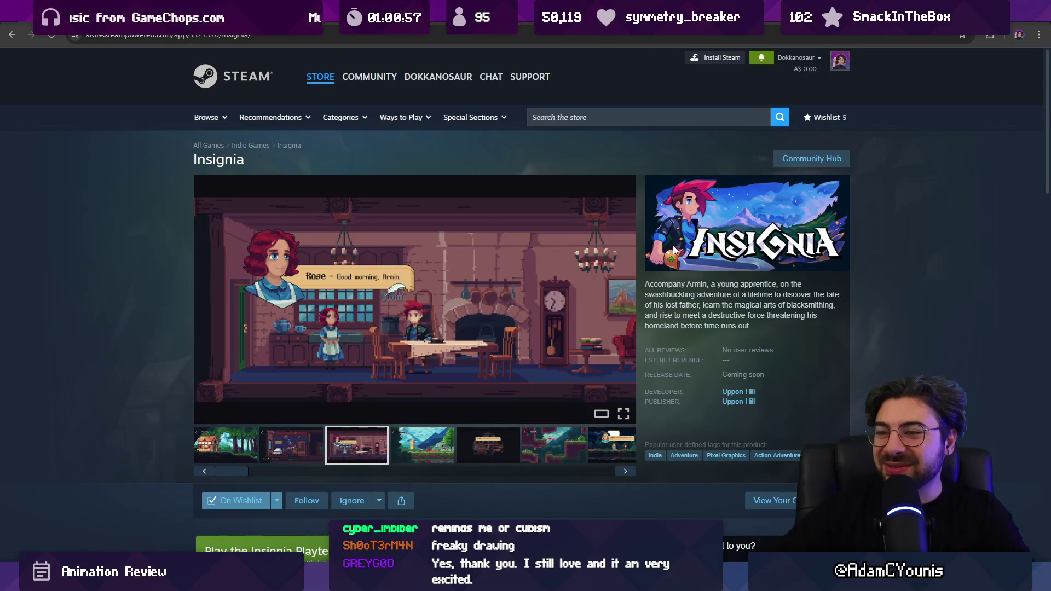
Scroll the Insignia store page to the Playtest section and back, then return to Unity
scroll(534, 250, down, 7)
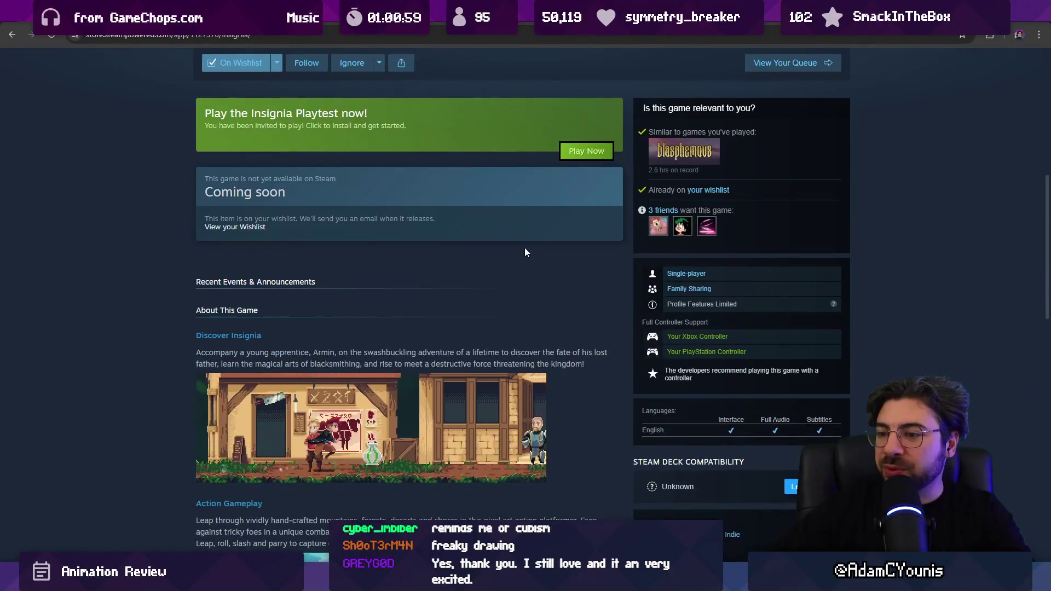
scroll(524, 248, up, 8)
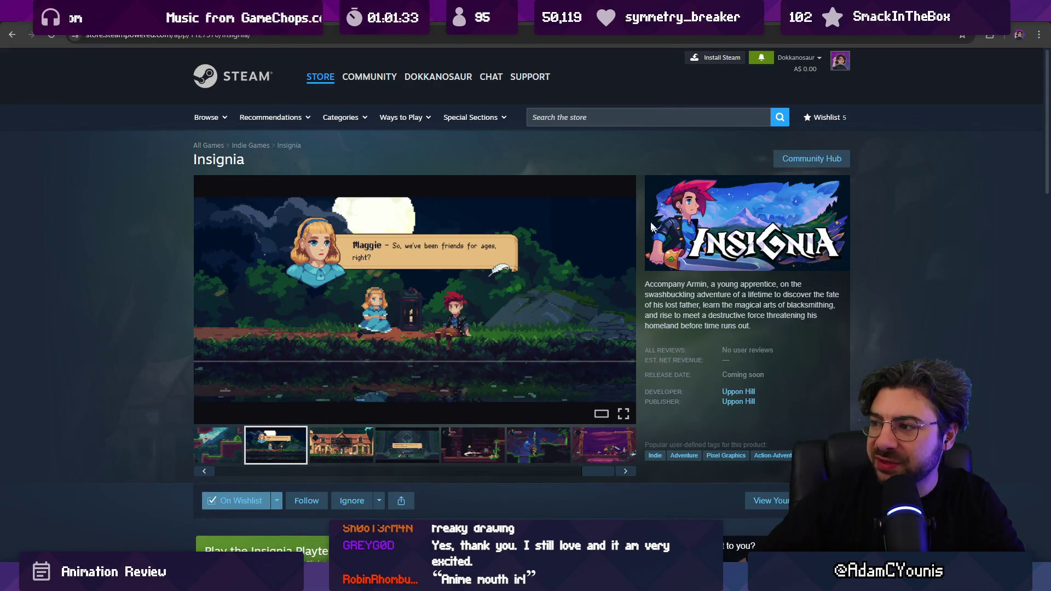
scroll(438, 178, down, 10)
scroll(786, 276, up, 10)
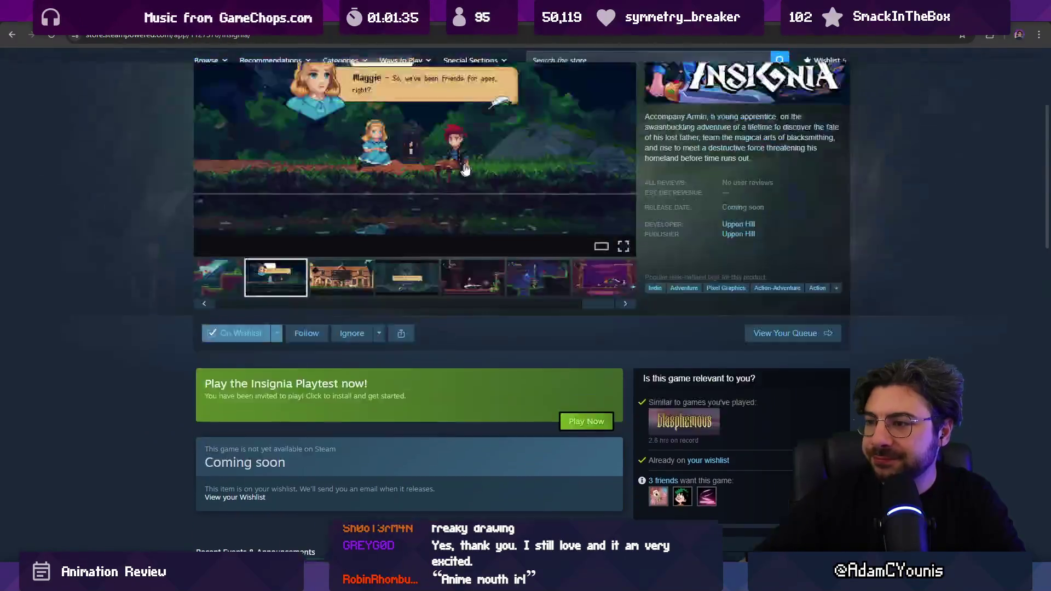
key(alt+Tab)
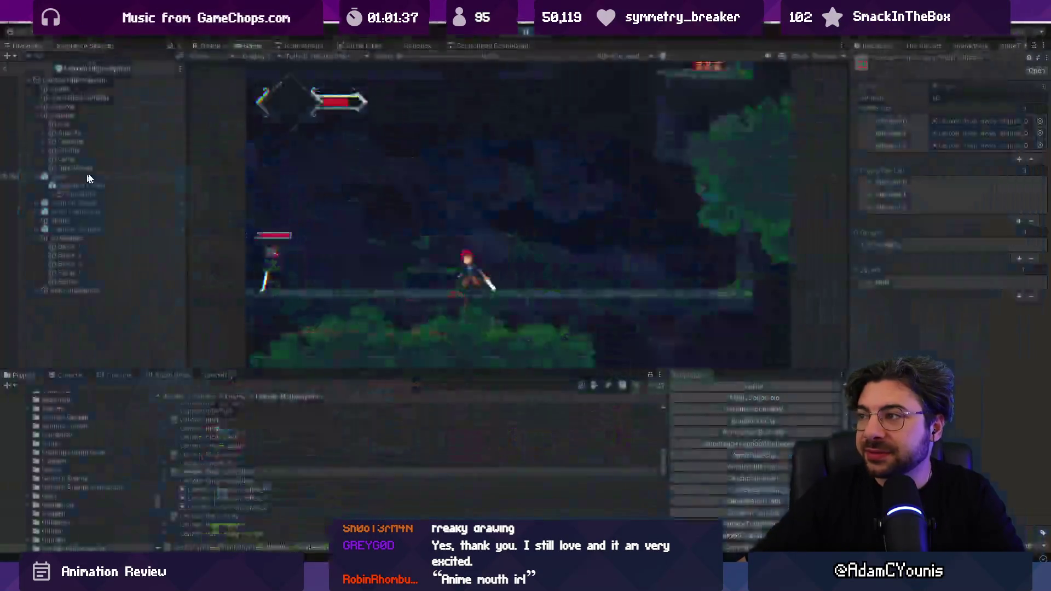
Resume the paused game, playtest the forest combat, stop play, and switch to file search
click(525, 32)
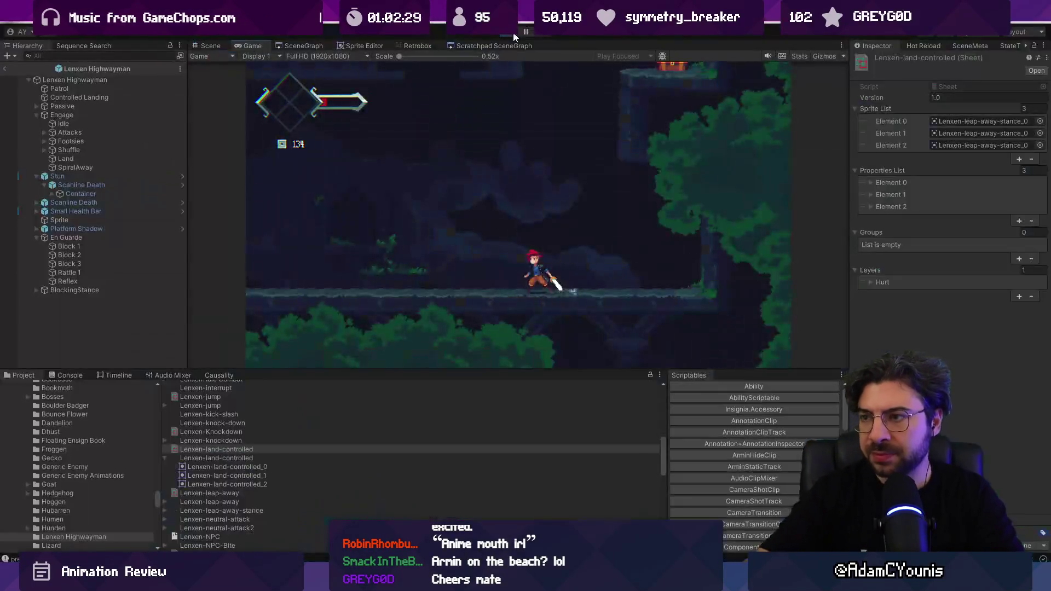
click(514, 32)
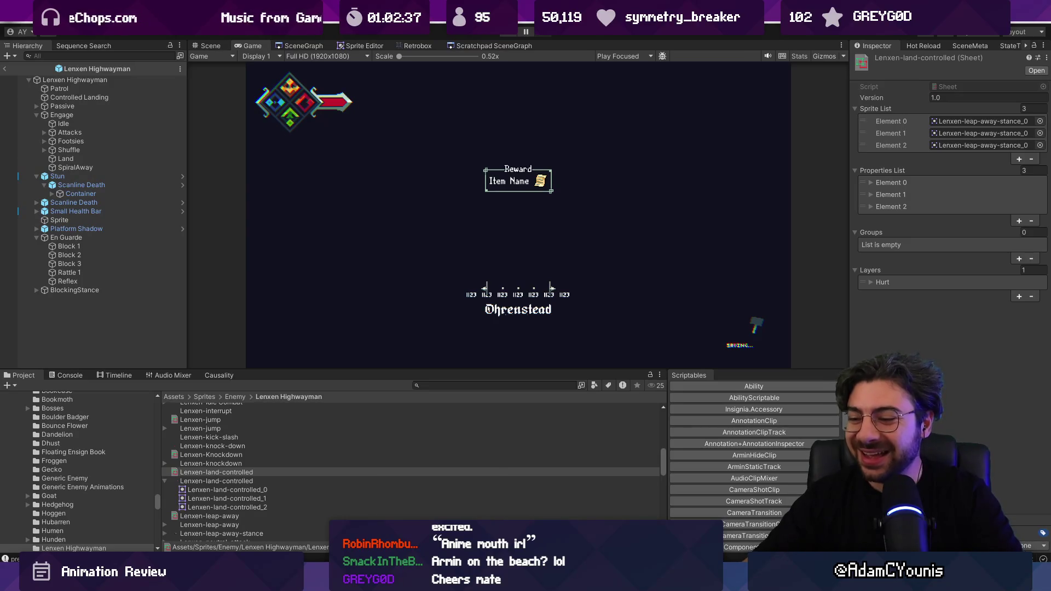
key(alt+Tab)
Search Everything for 'armin beach' and open Armin Beach Post Process_cropped.png
text(armin beat)
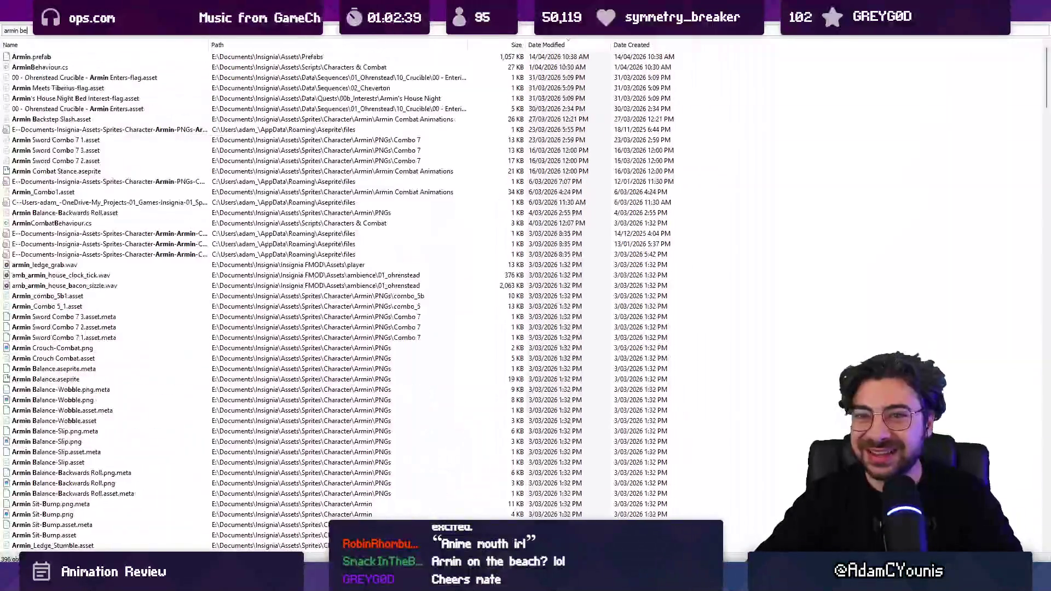
key(BackSpace)
text(ch)
key(Down)
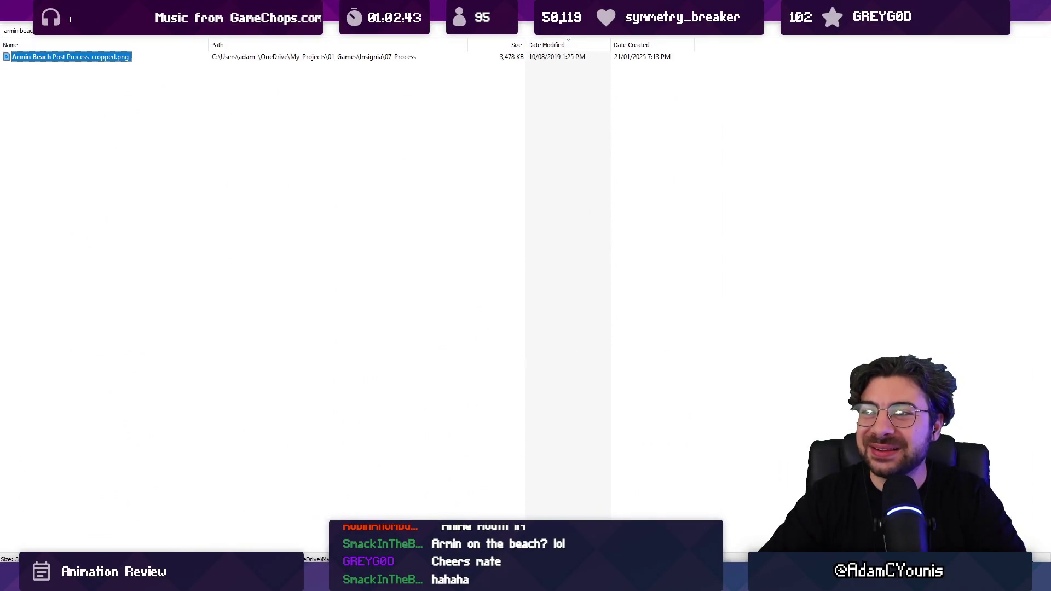
key(Return)
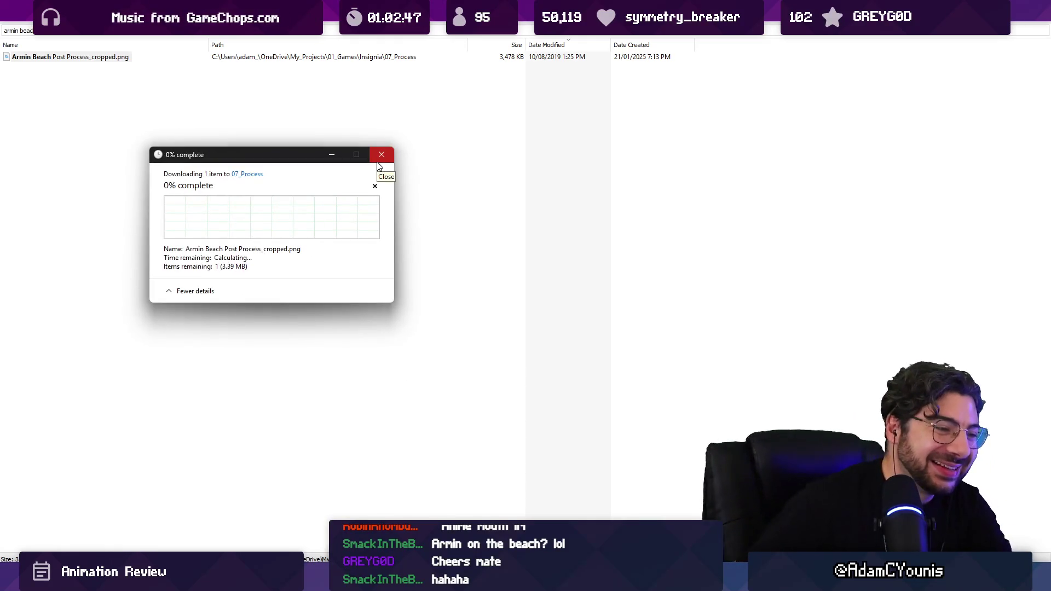
Move the progress window aside, close the Armin painting, and return to Unity
mouse_move(291, 151)
mouse_down()
mouse_move(259, 141)
mouse_move(216, 160)
mouse_up()
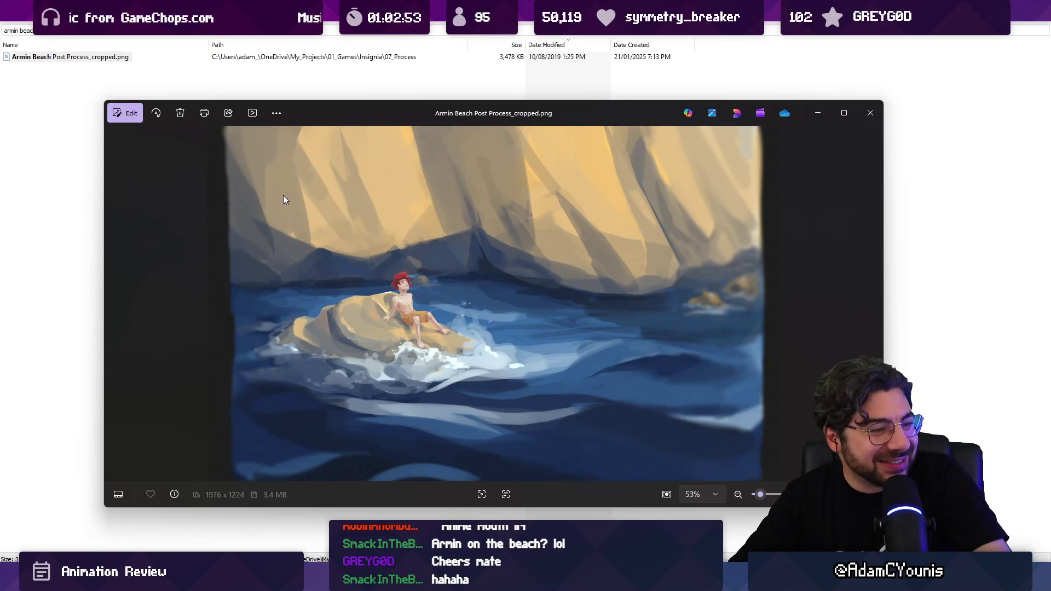
click(863, 110)
key(alt+Tab)
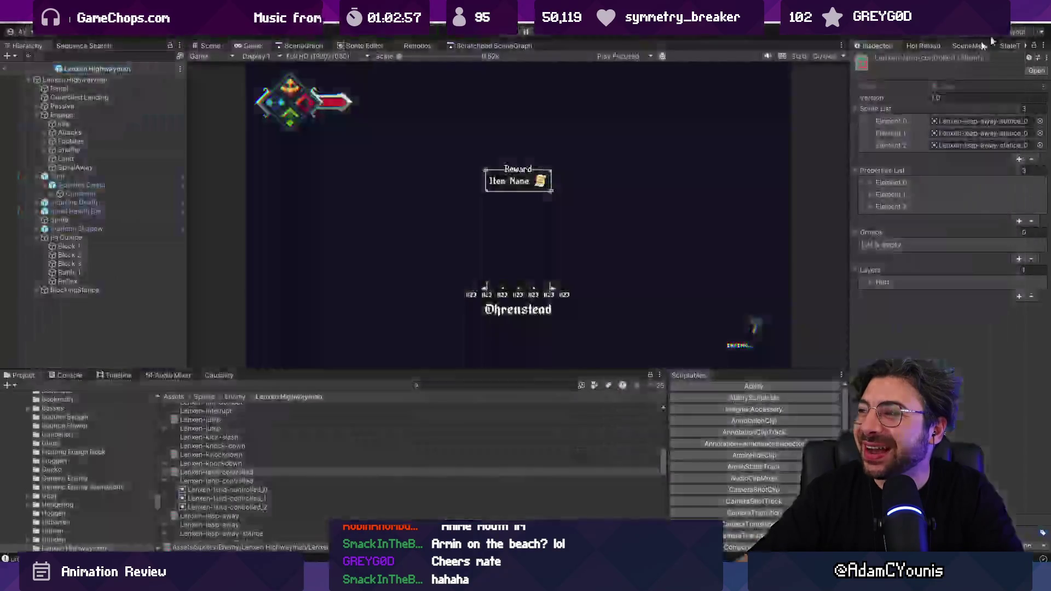
In Figma, open the Insignia Brand and Steam Page file and zoom to the Skywatch poster frame
mouse_move(515, 581)
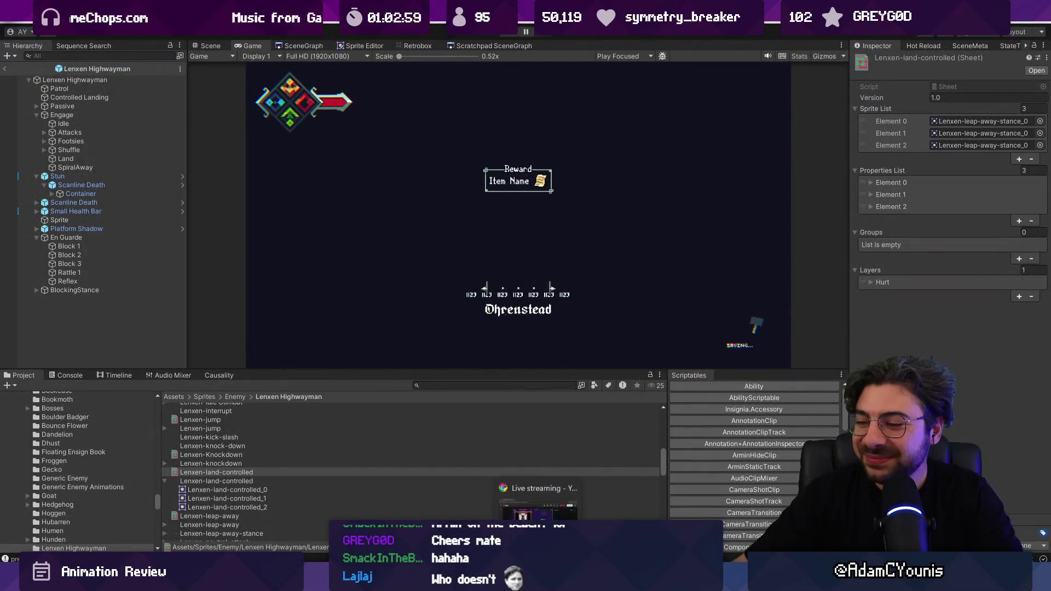
click(514, 505)
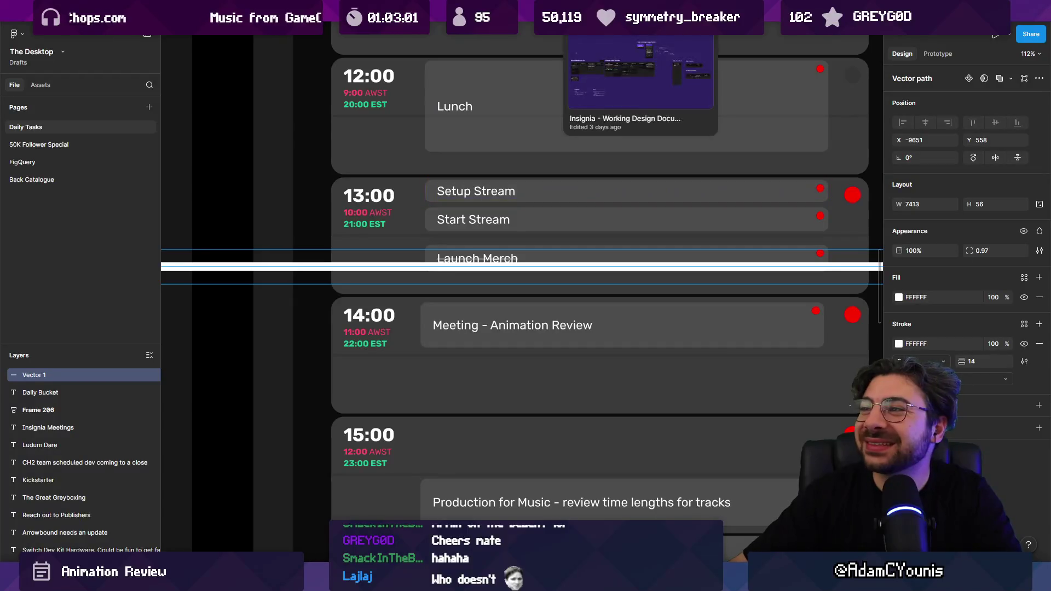
click(387, 11)
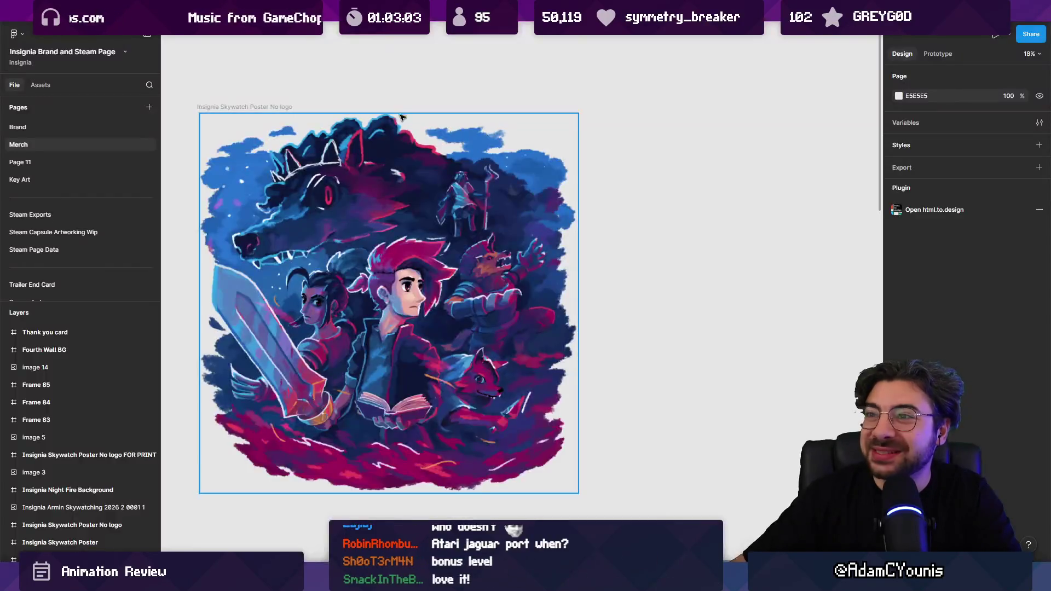
scroll(455, 267, up, 2)
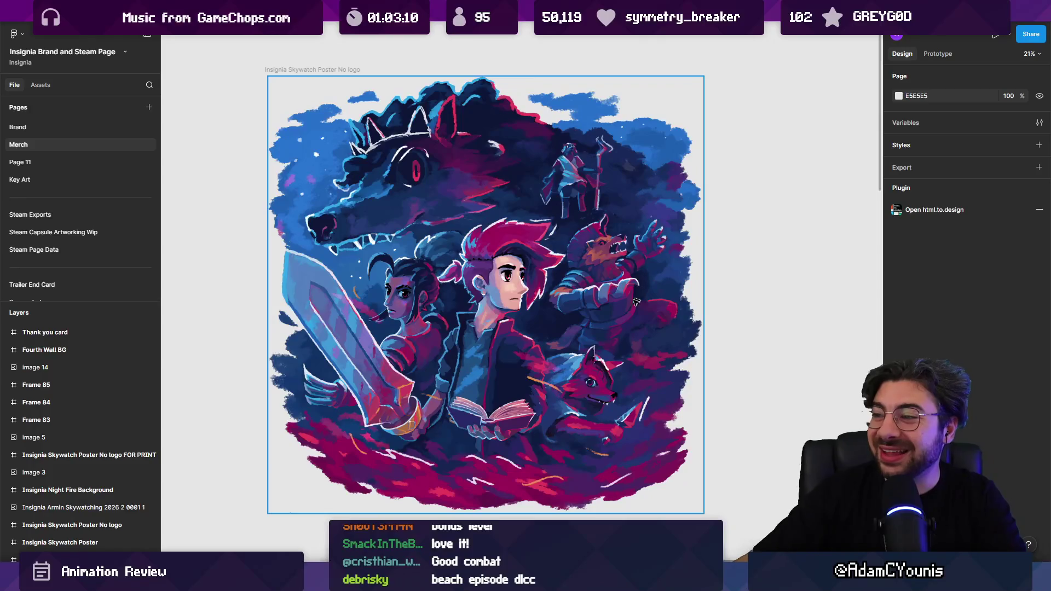
scroll(602, 345, down, 10)
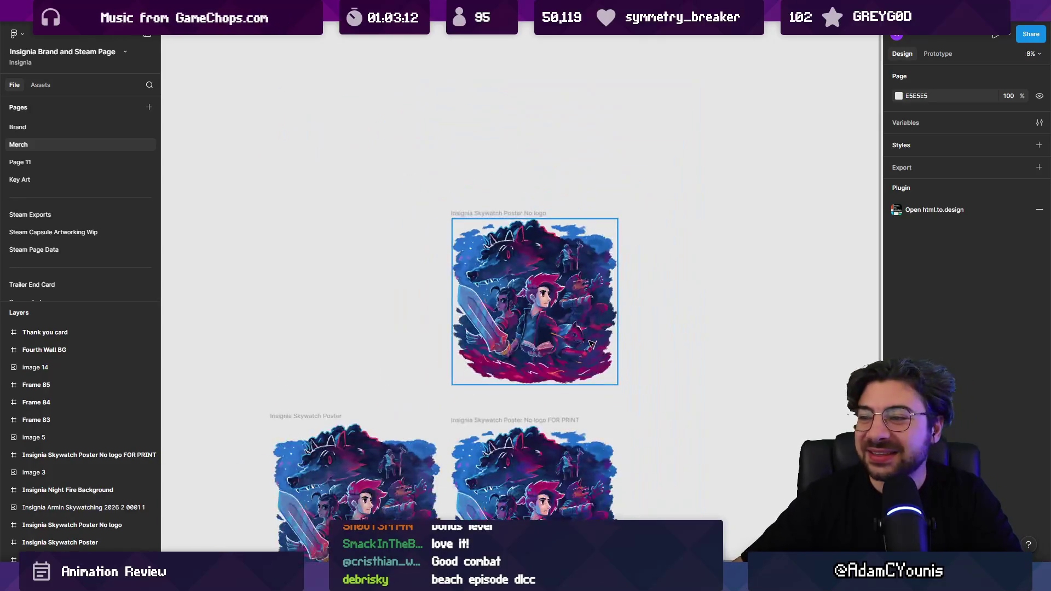
key(shift+2)
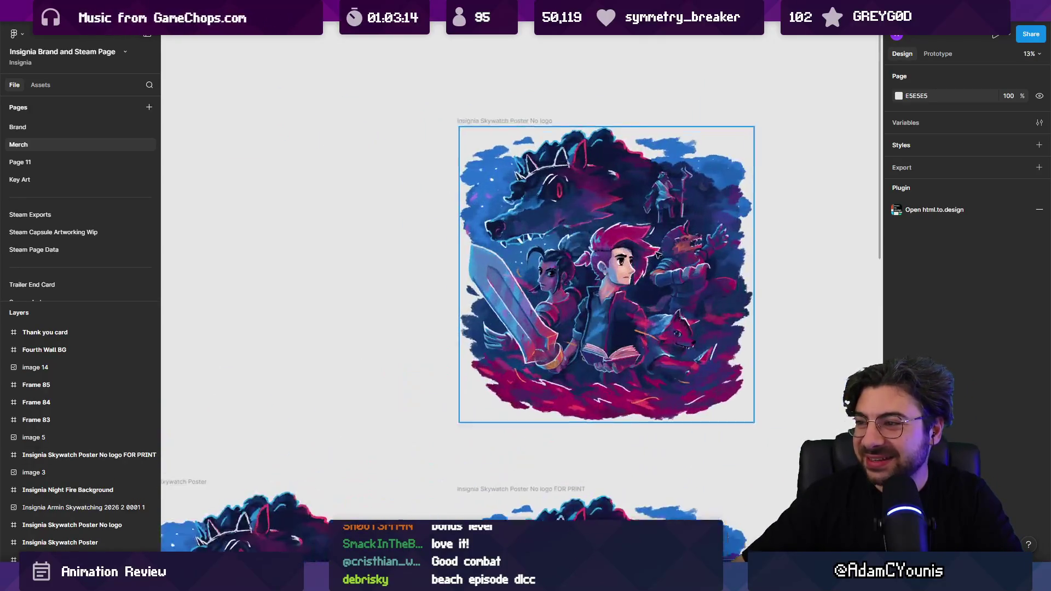
After a glance at Unity, zoom out to the whole Merch page and open a new home tab
key(alt+Tab)
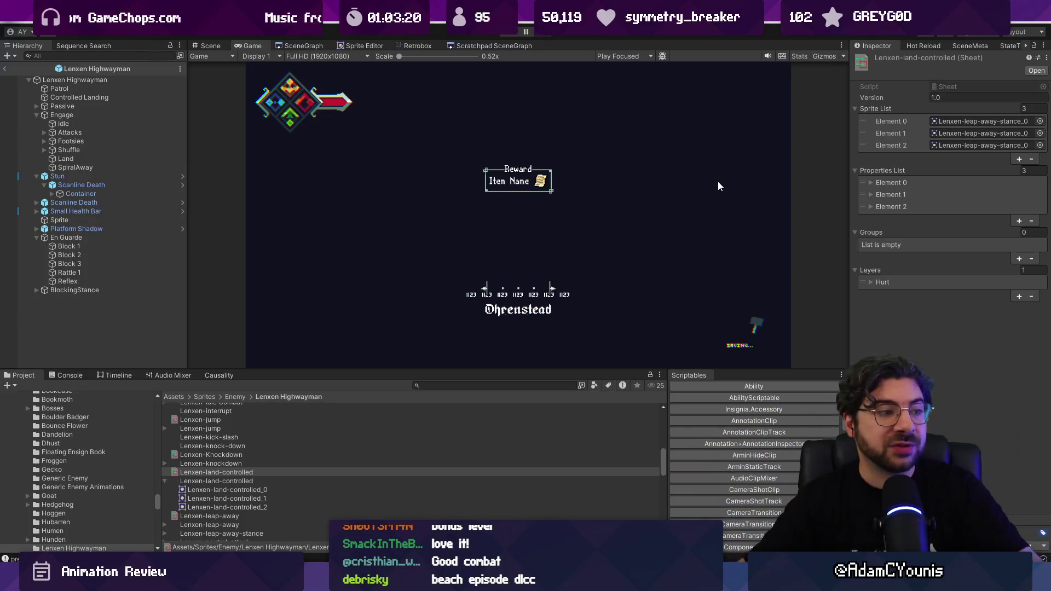
key(alt+Tab)
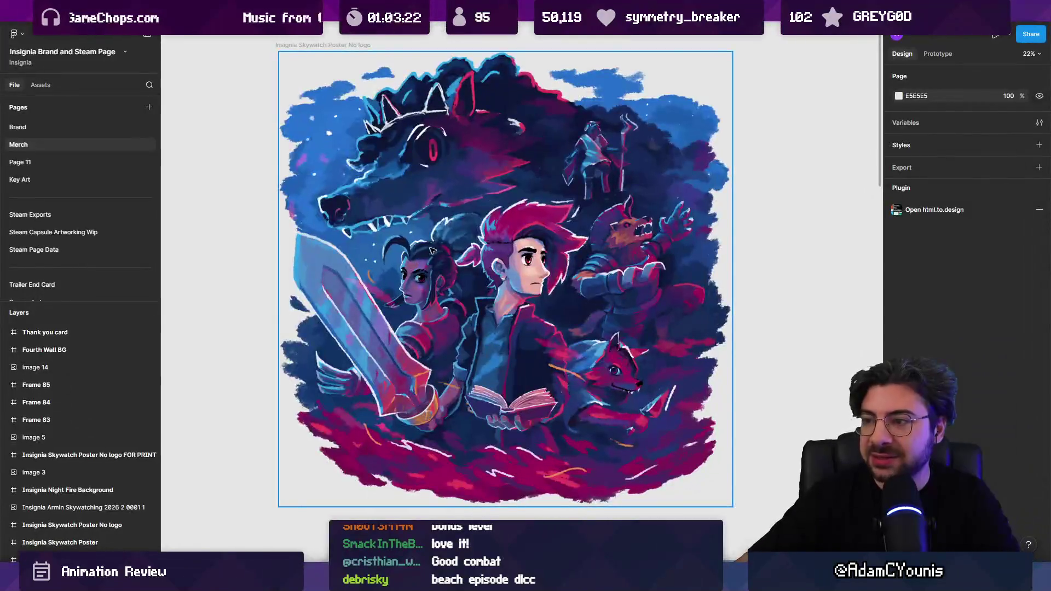
key(shift+1)
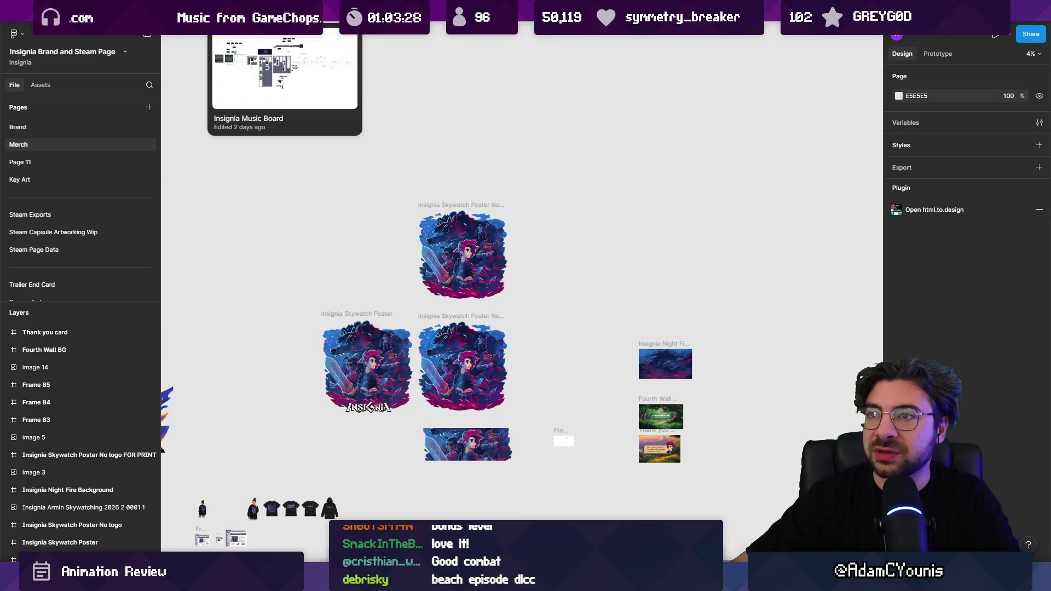
key(ctrl+t)
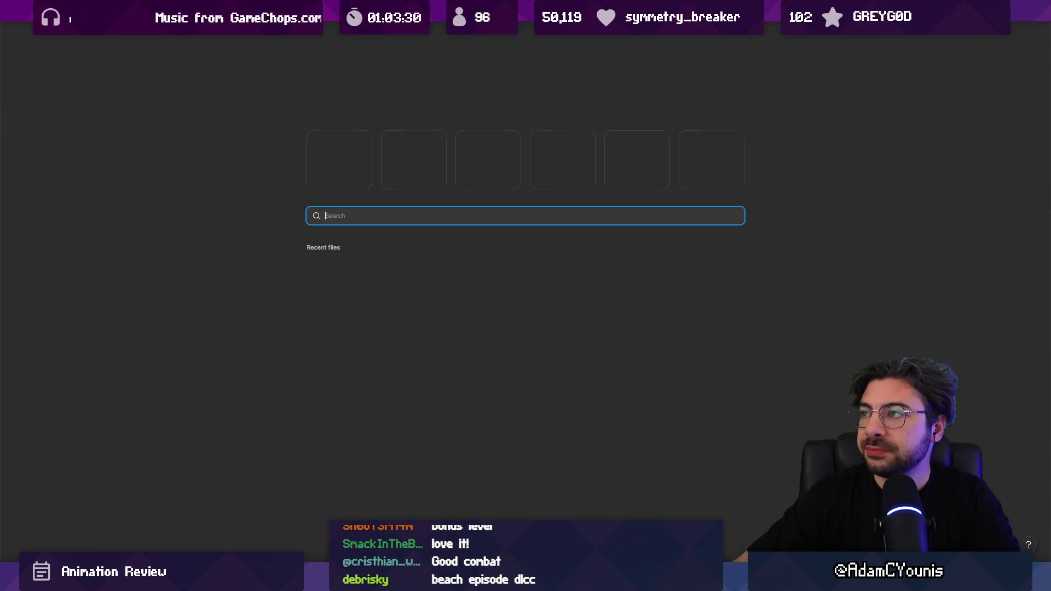
Search Figma files for 'insig', 'chapter 2' and 'world', then open the full file browser
text(insignia ch2)
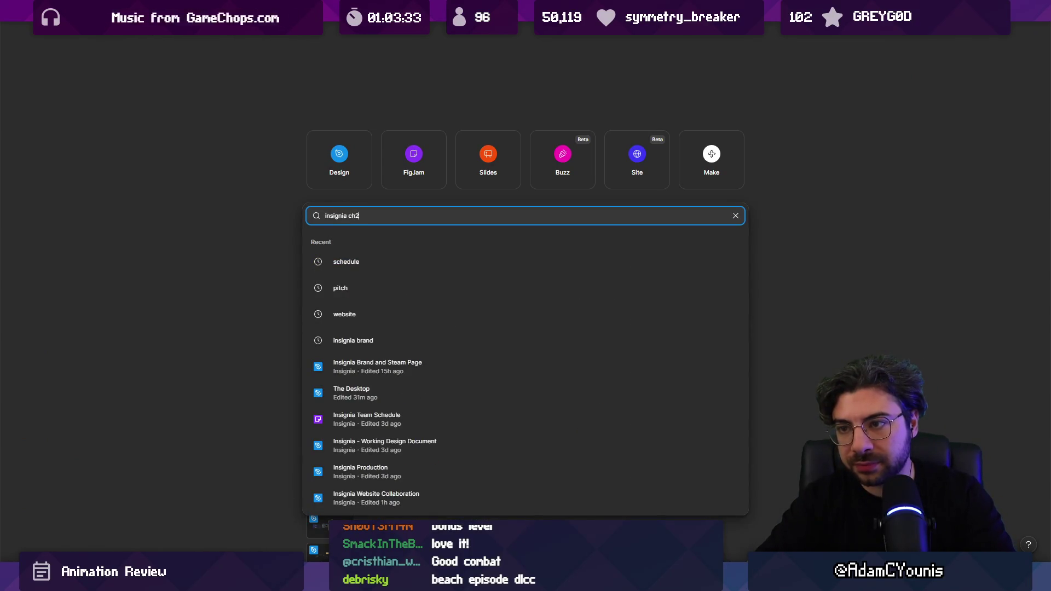
key(Down)
key(Down)
key(Up)
key(Up)
key(Down)
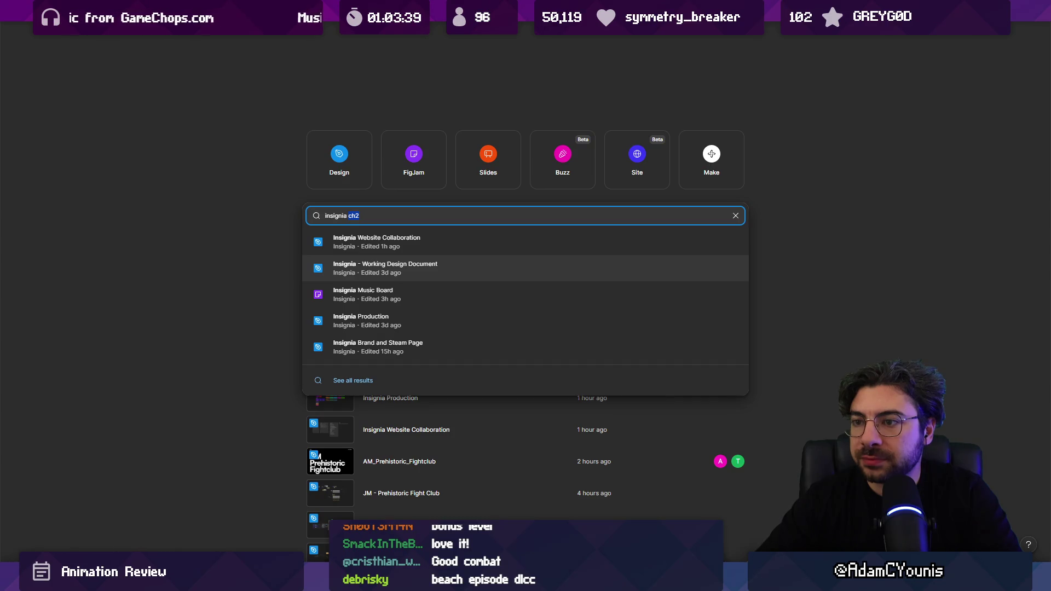
text(chapter)
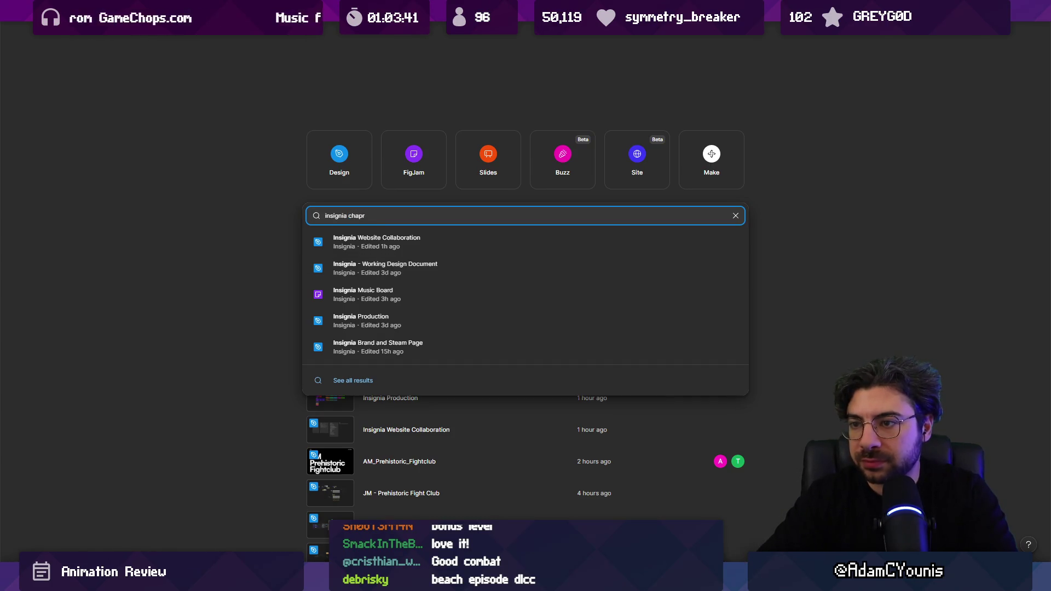
text( 2)
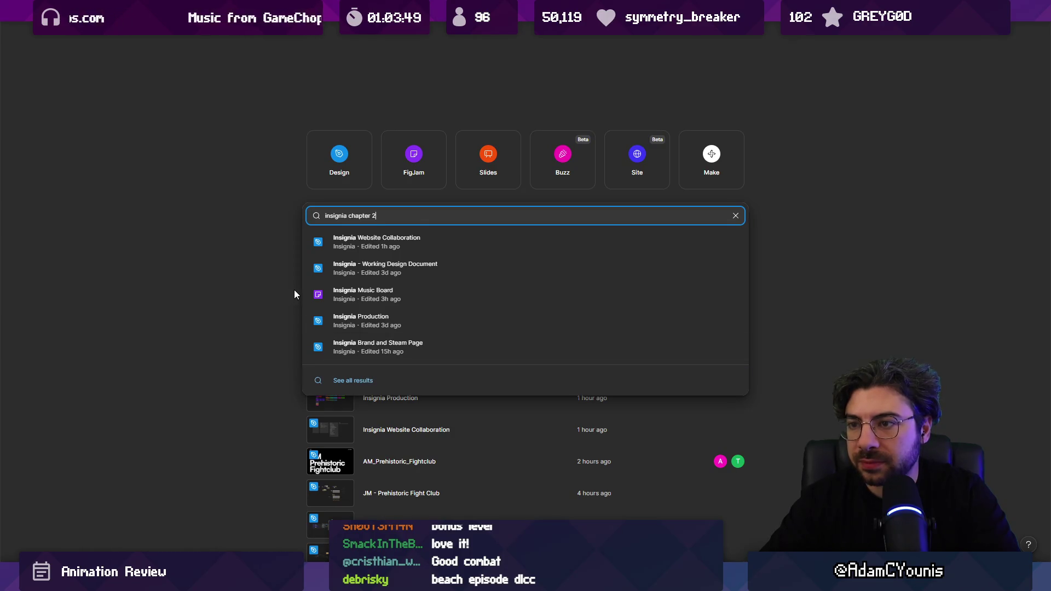
key(BackSpace)
key(BackSpace)
key(BackSpace)
text(world)
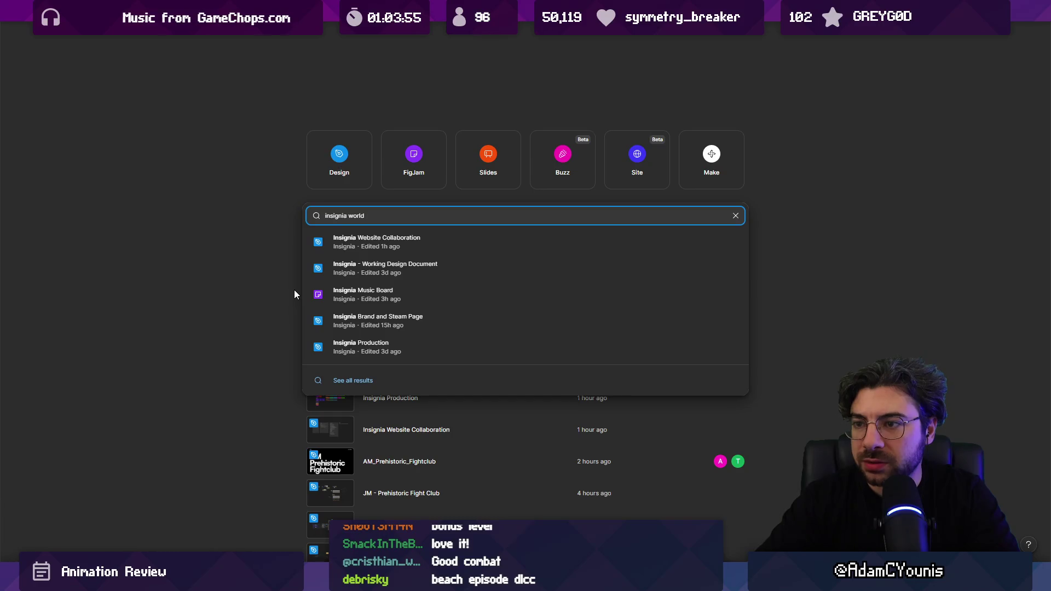
click(295, 291)
scroll(247, 277, down, 2)
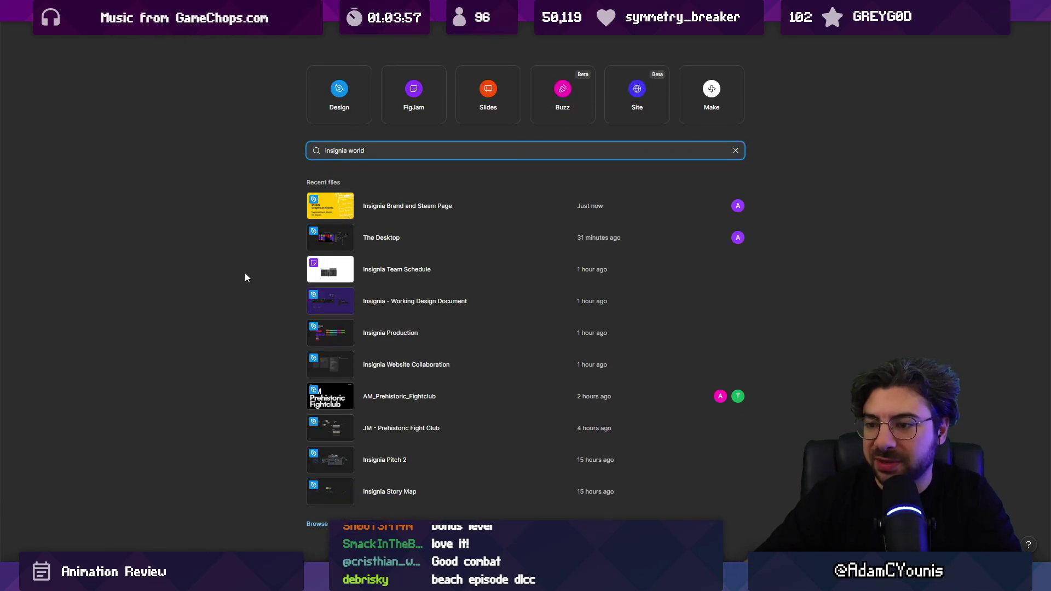
click(320, 525)
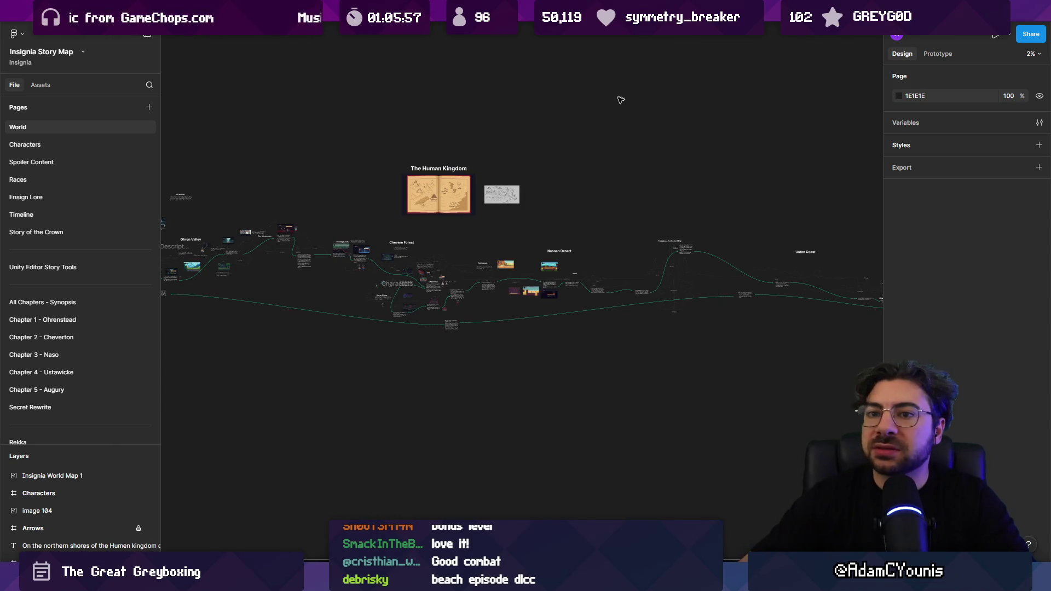
Switch the Insignia Story Map to its Chapter 2 - Cheverton page
click(82, 337)
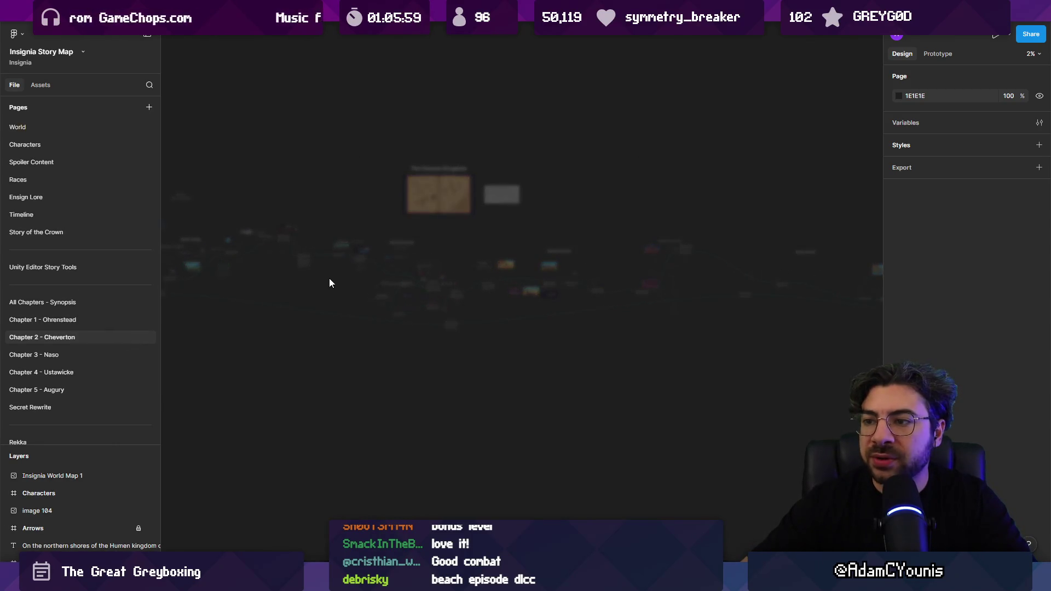
Switch to the Chapter 2 World Layout file, zoom in, and marquee-select its room boxes to review them
key(ctrl+Tab)
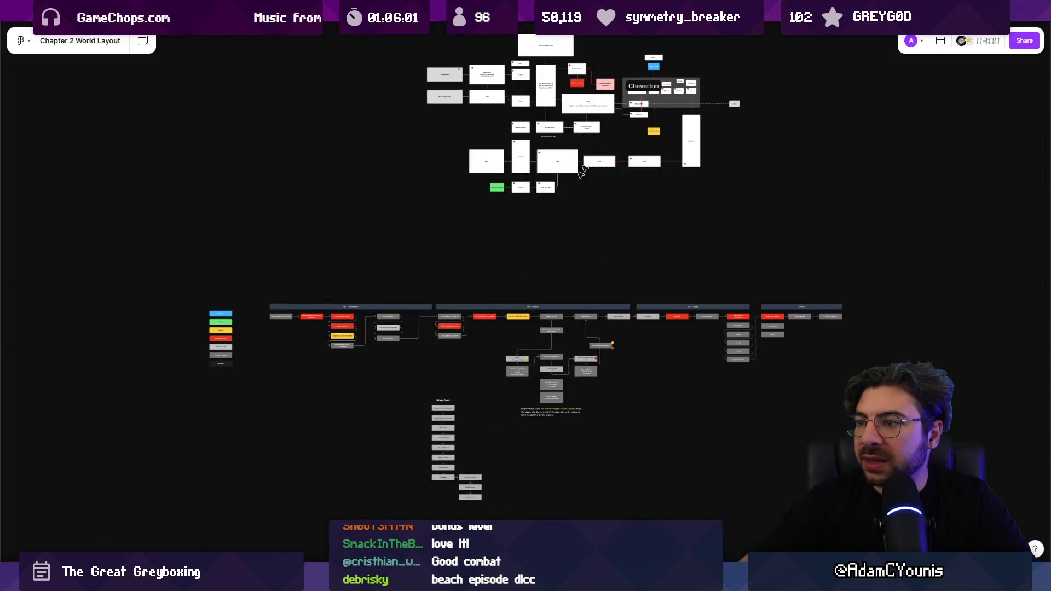
ctrl+scroll(552, 162, up, 5)
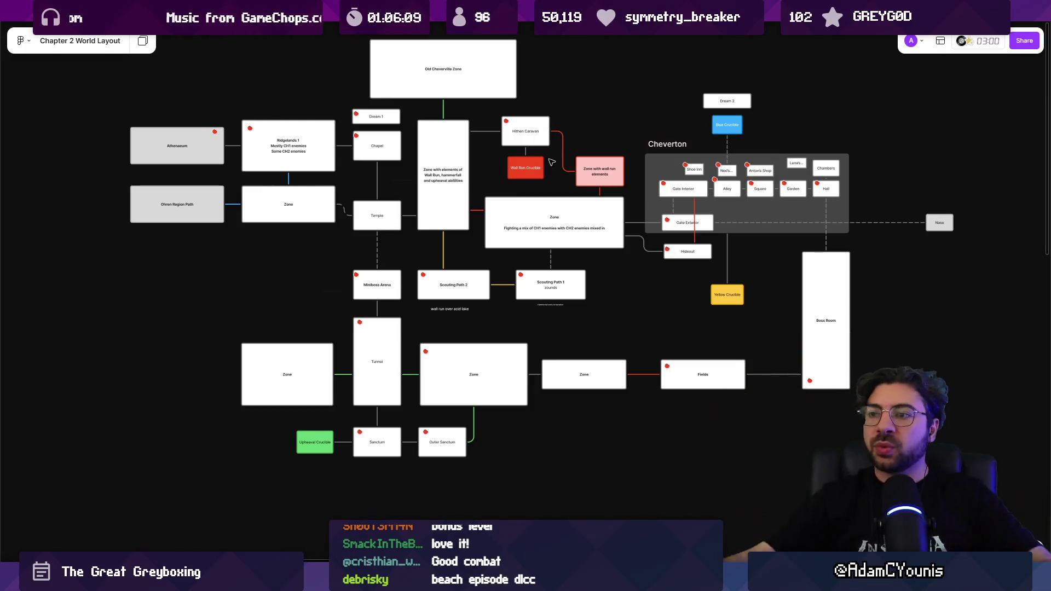
scroll(317, 289, up, 2)
drag(163, 110, 887, 496)
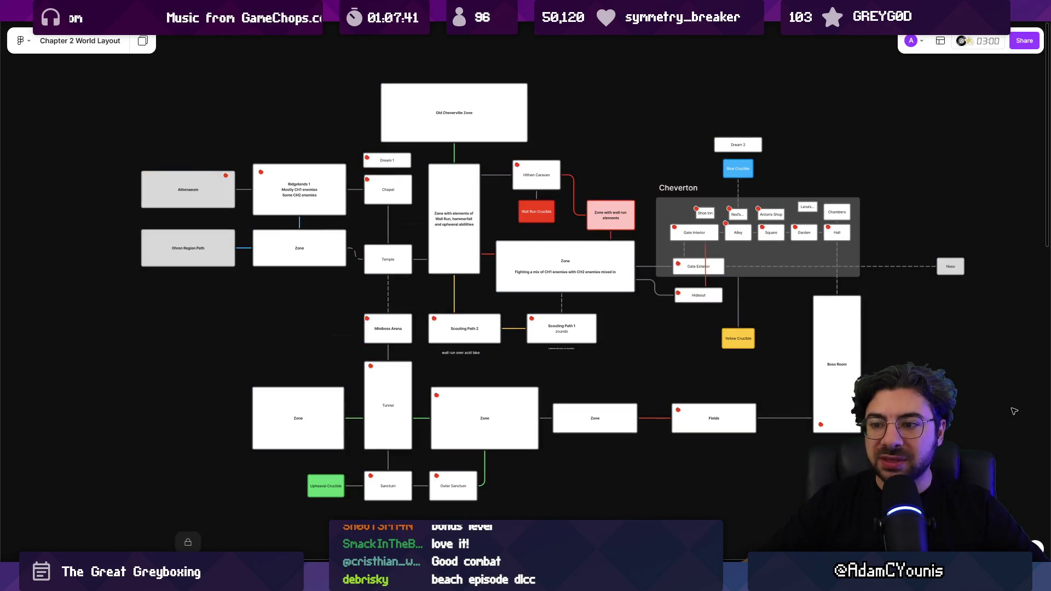
drag(192, 106, 909, 508)
key(Escape)
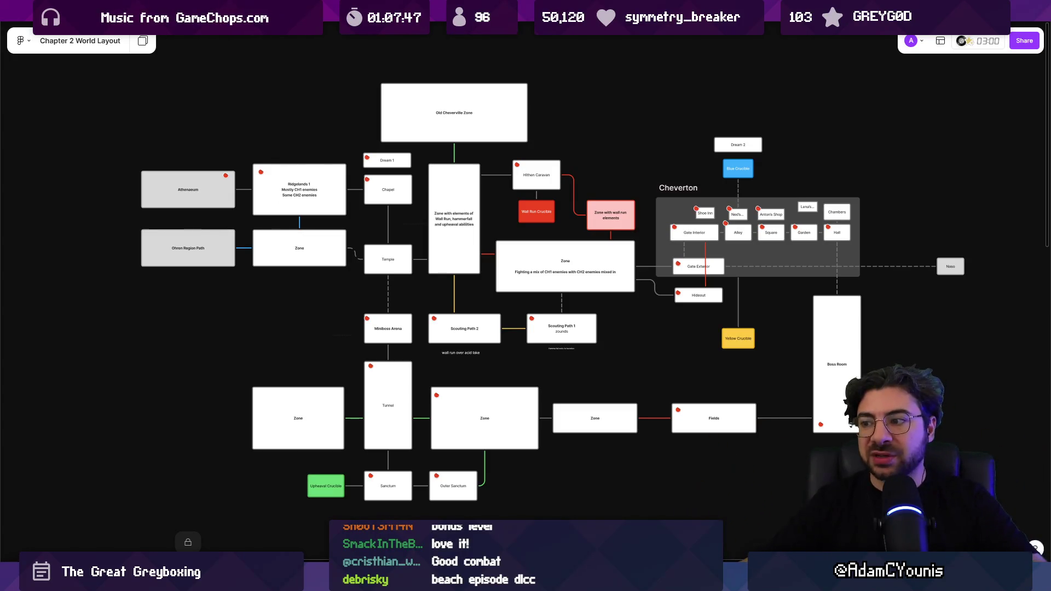
scroll(581, 435, down, 4)
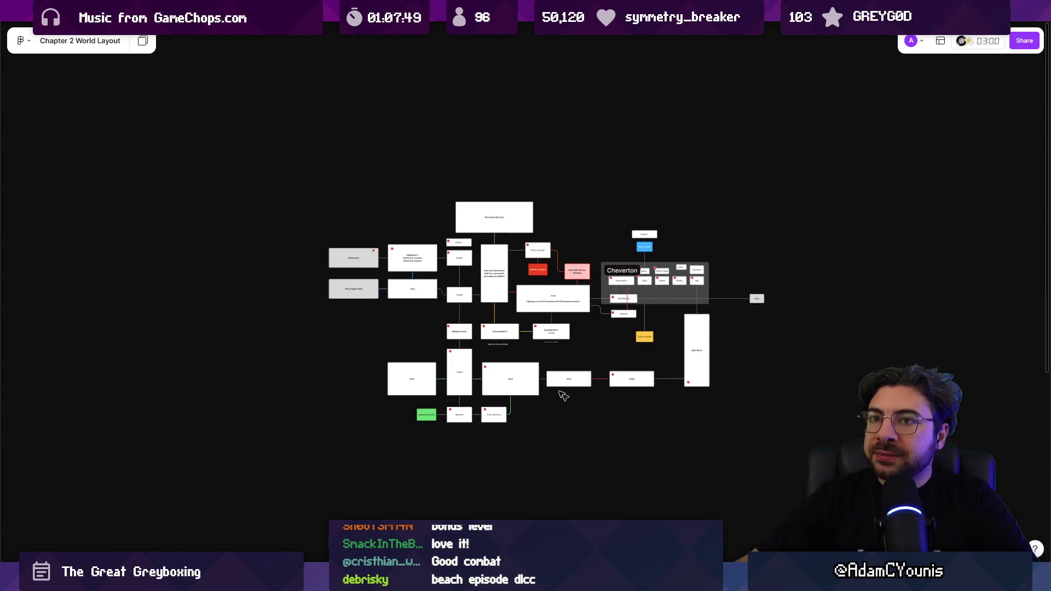
click(78, 47)
Rename the Figma file to 'Insignia Sequence World Layout'
double_click(79, 58)
click(51, 58)
key(ctrl+shift+Left)
key(ctrl+shift+Left)
text(Insigni)
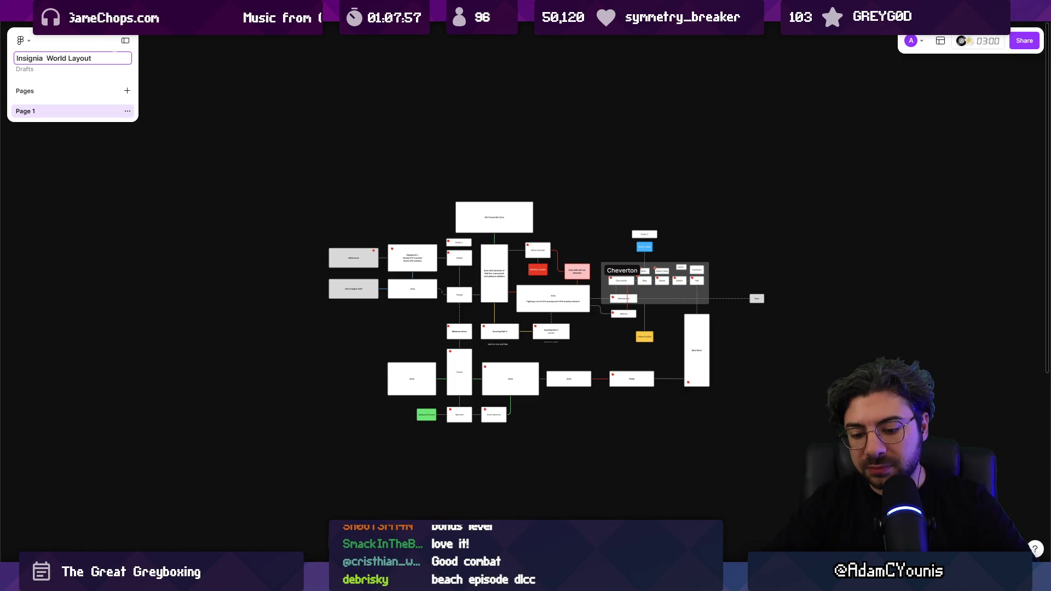
text(Sequence)
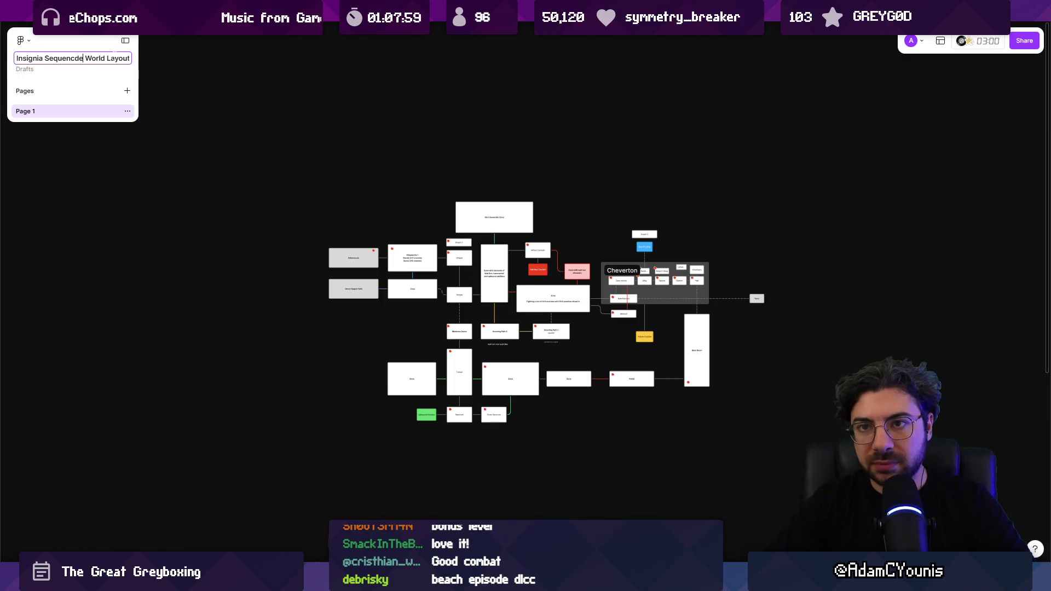
key(ctrl+shift+Left)
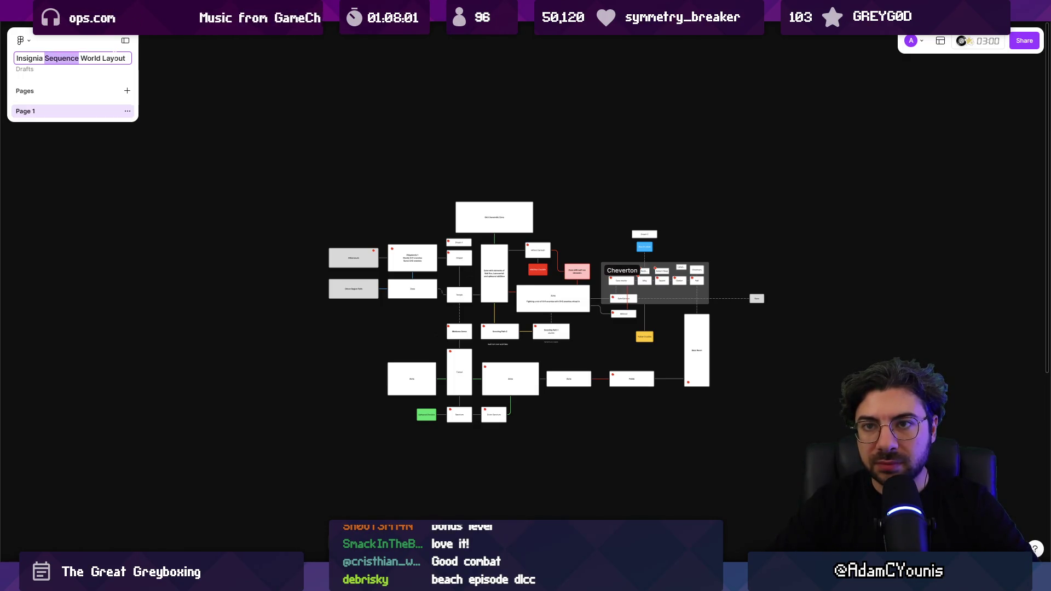
key(Return)
scroll(704, 197, right, 3)
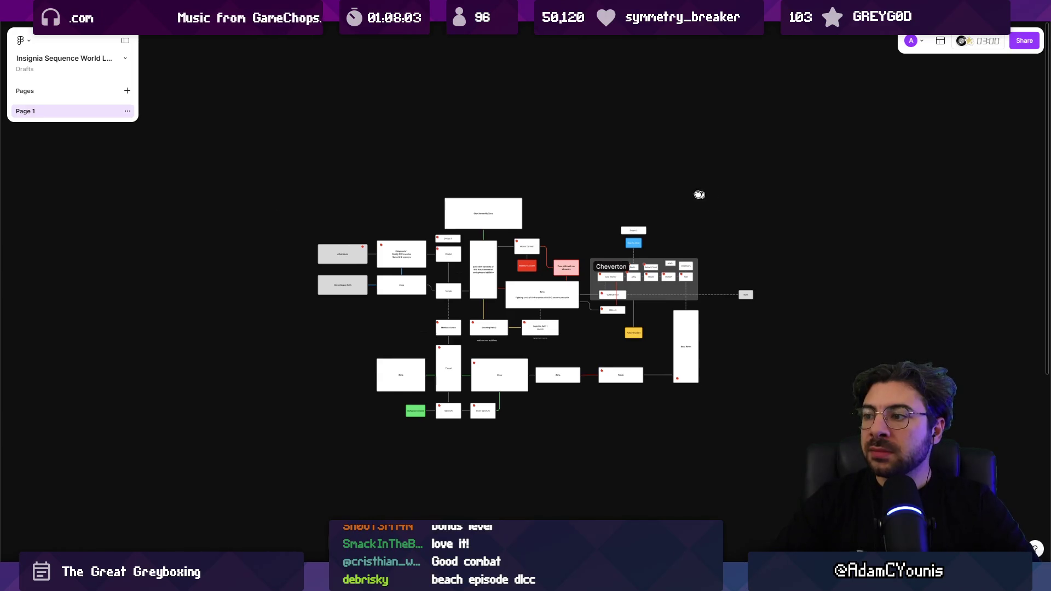
Rename Page 1 to 'Chapter 2'
double_click(38, 112)
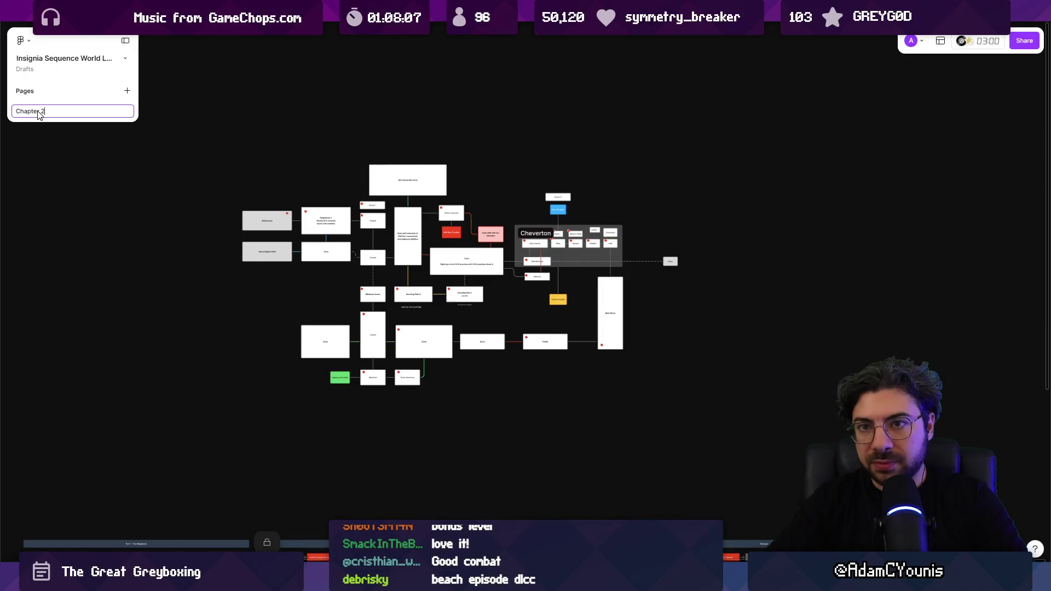
key(Return)
scroll(429, 289, up, 5)
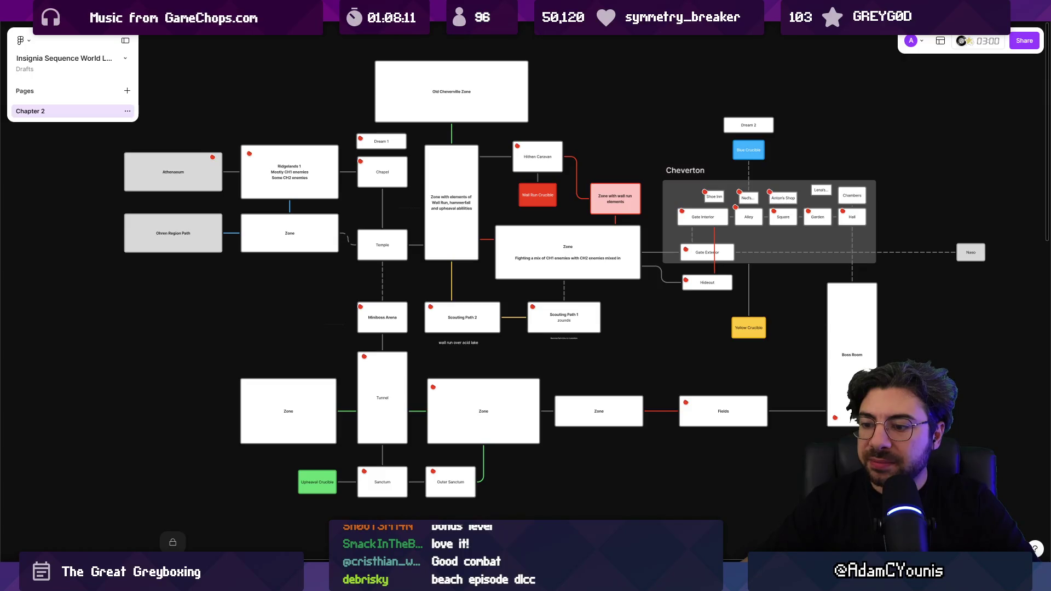
After a glance at Unity, marquee-select the entire Chapter 2 world layout diagram in Figma
mouse_move(369, 580)
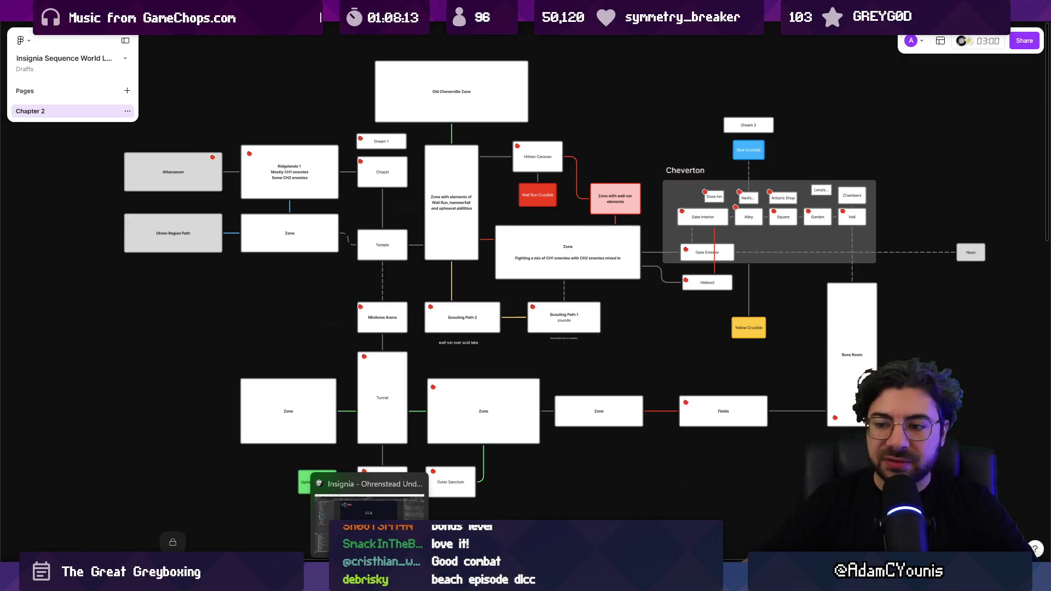
click(370, 509)
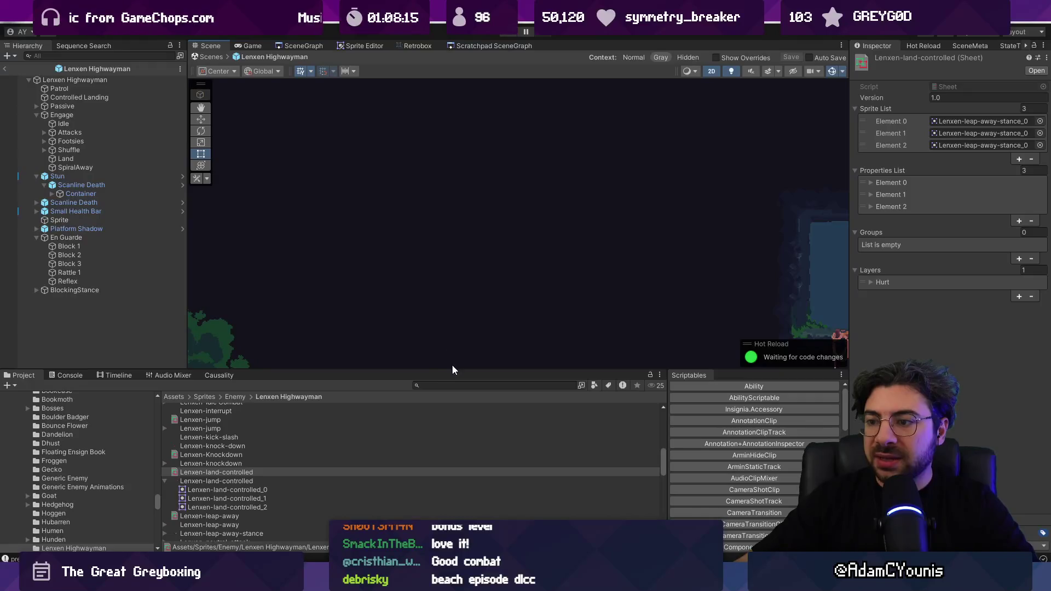
key(alt+Tab)
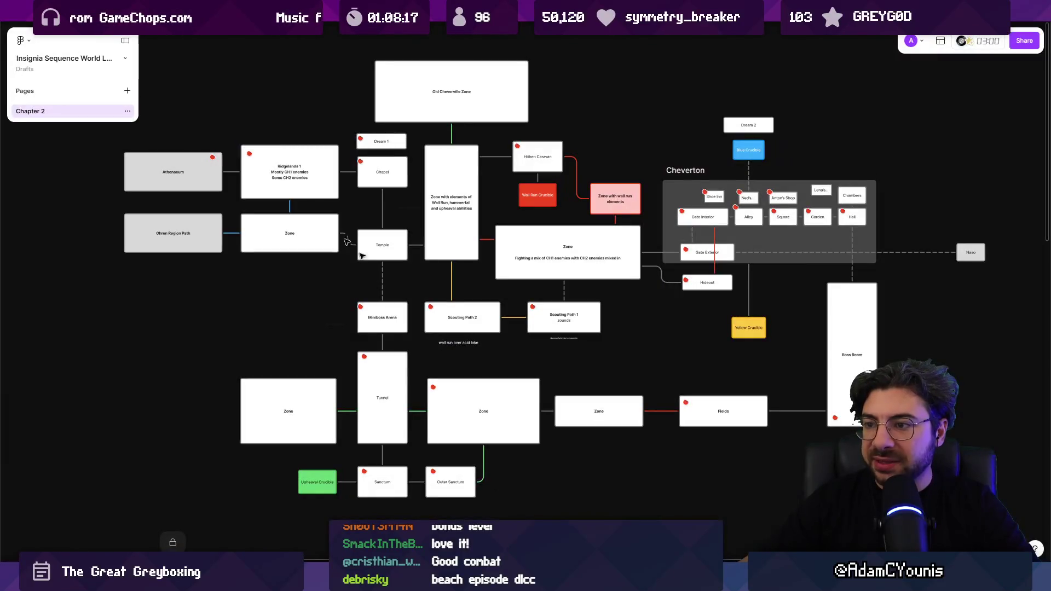
drag(121, 47, 1009, 514)
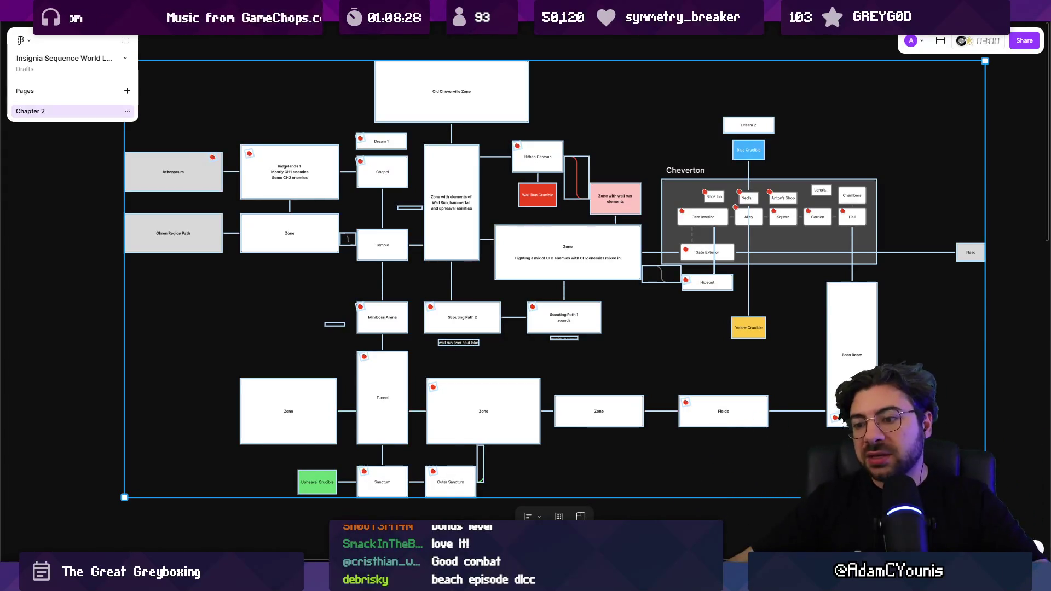
key(alt+Tab)
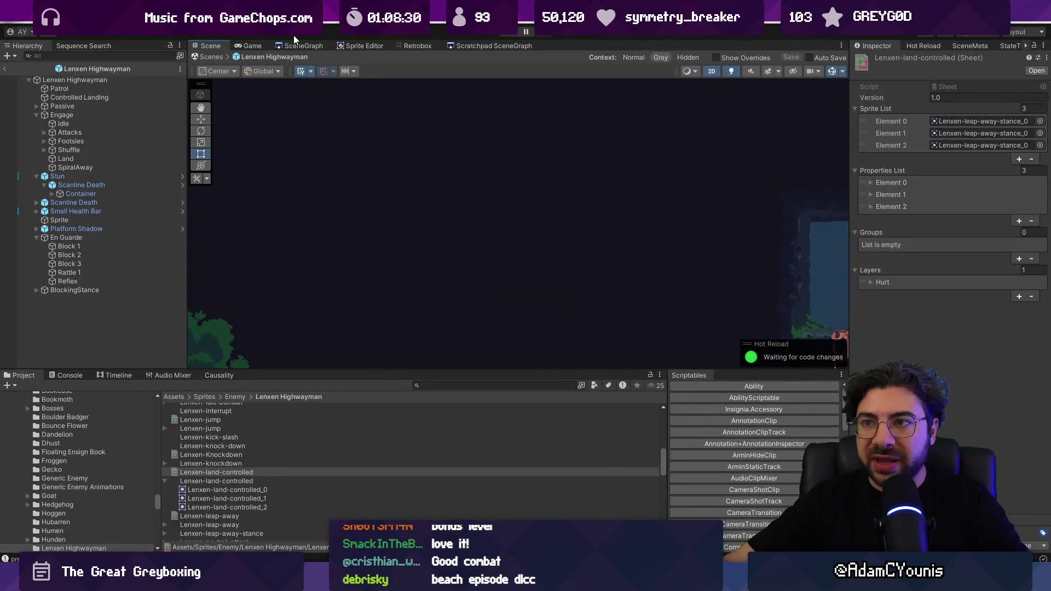
Open Unity's SceneGraph view, enlarge it, and compare its room nodes against the Figma zone diagram
click(290, 44)
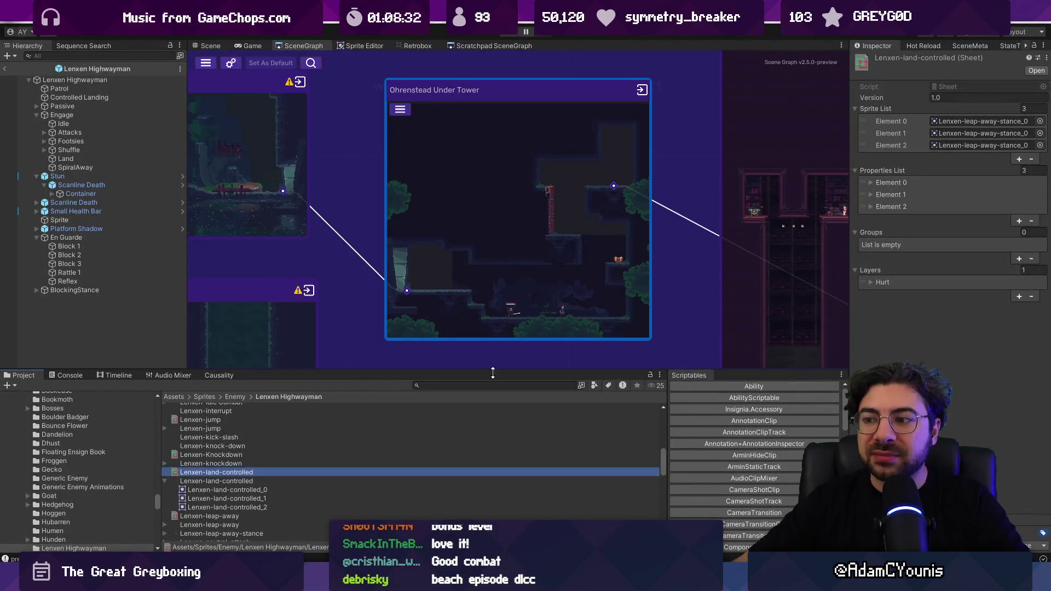
drag(493, 388, 493, 484)
scroll(358, 285, down, 10)
scroll(410, 280, up, 5)
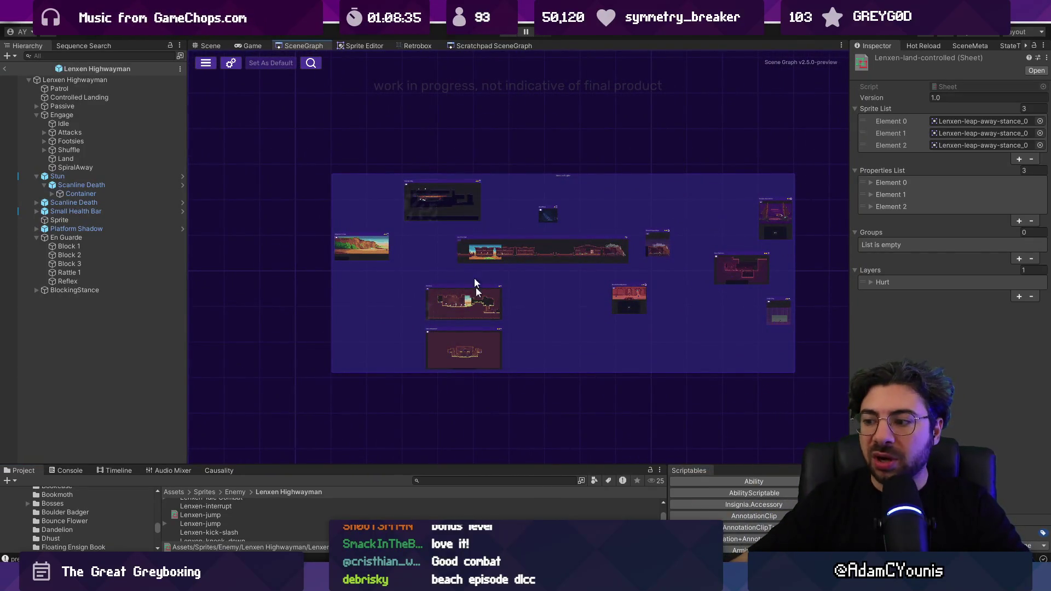
key(alt+Tab)
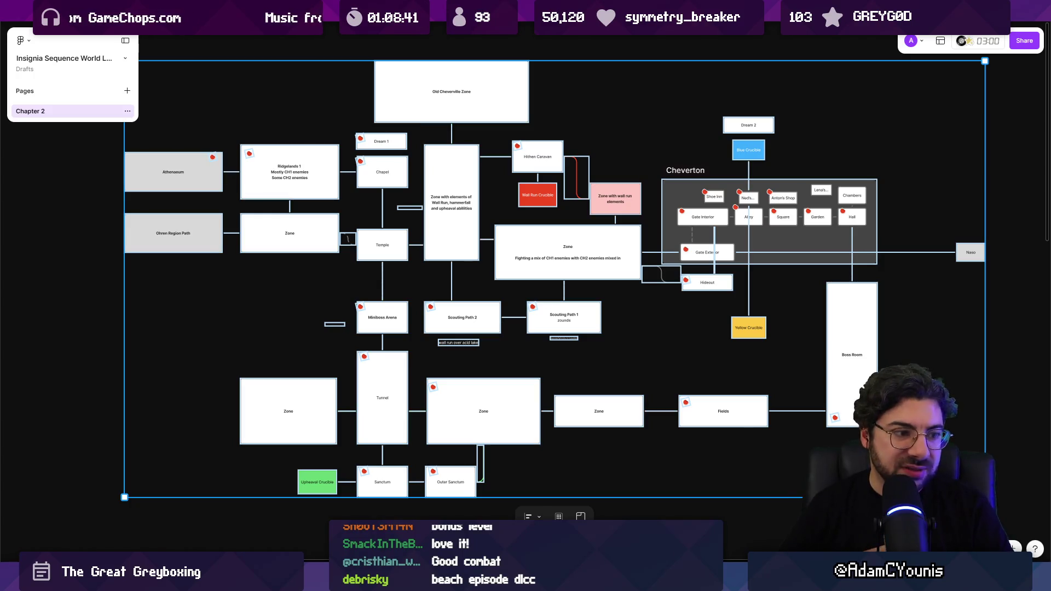
key(alt+Tab)
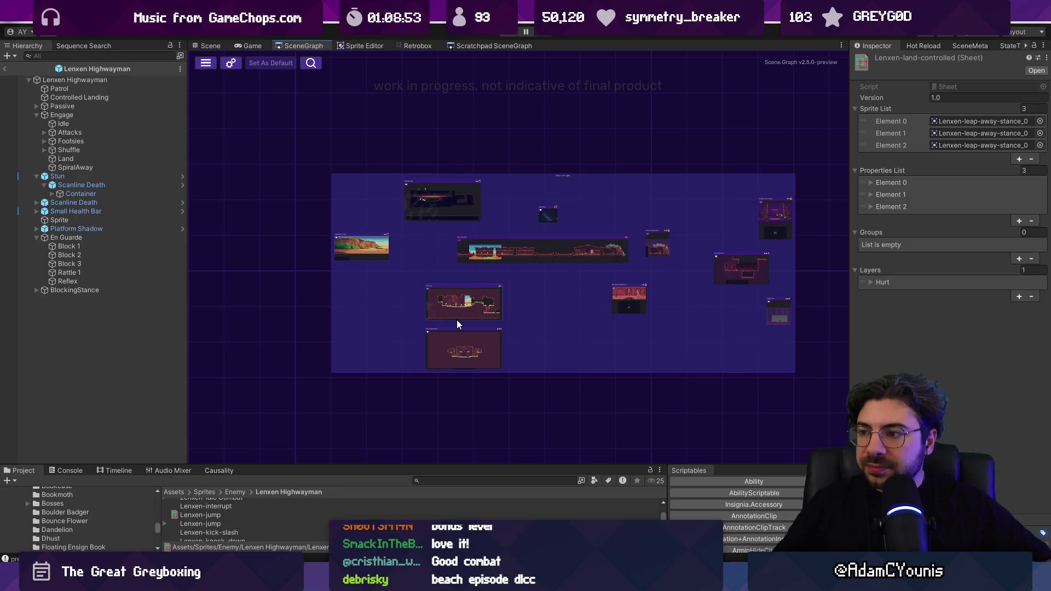
Pan and zoom across the scene graph's room groups, nudging the desert room within its group
mouse_move(467, 221)
mouse_down()
mouse_move(681, 181)
mouse_move(715, 197)
mouse_move(542, 253)
mouse_up()
scroll(549, 244, up, 1)
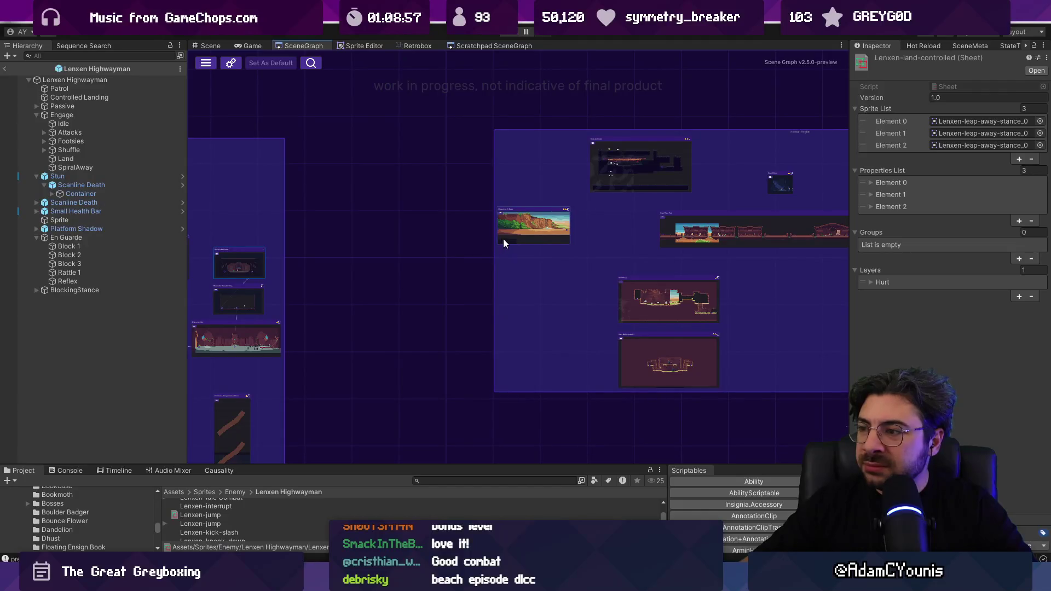
scroll(516, 237, up, 2)
scroll(486, 253, down, 3)
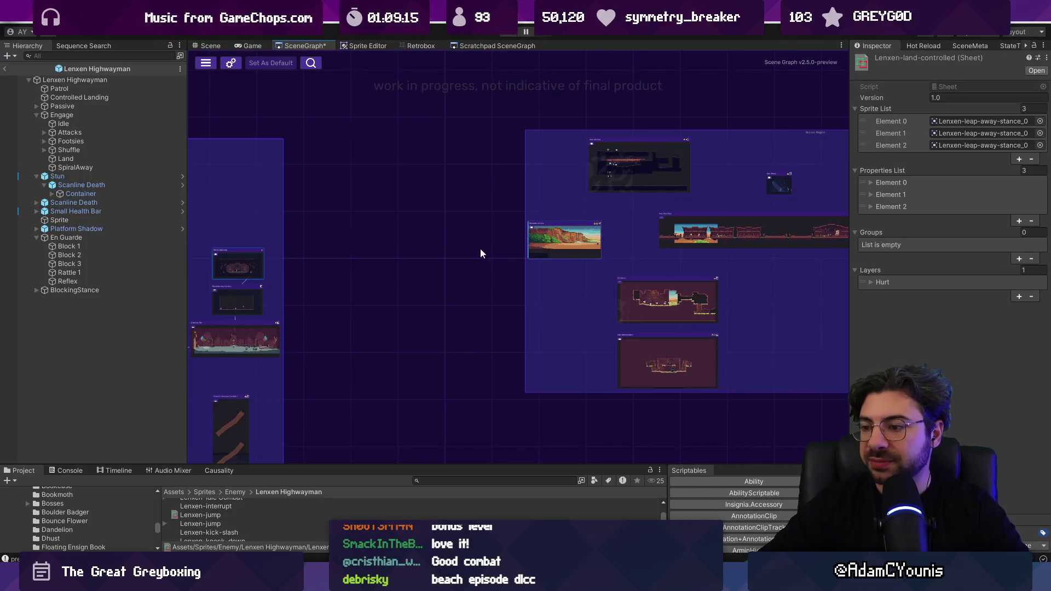
scroll(476, 251, down, 3)
drag(471, 248, 686, 252)
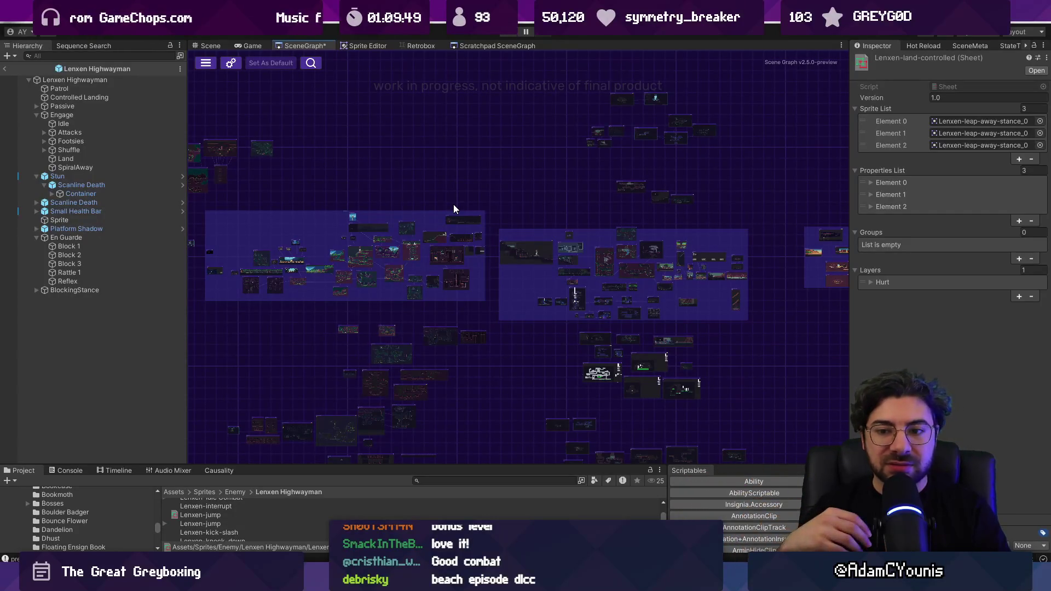
scroll(341, 214, down, 3)
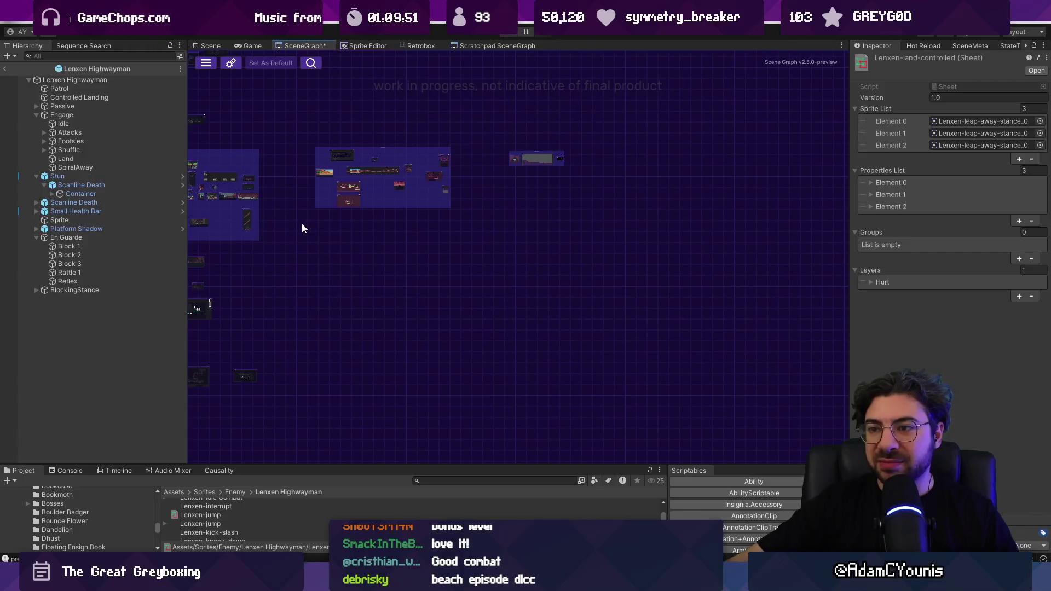
drag(579, 412, 580, 412)
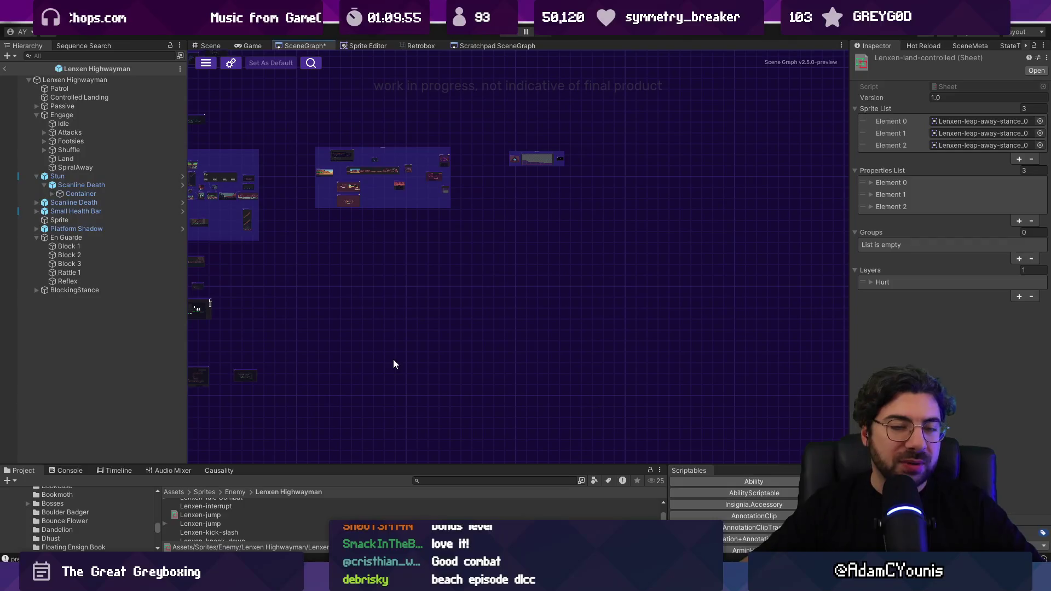
drag(366, 343, 481, 357)
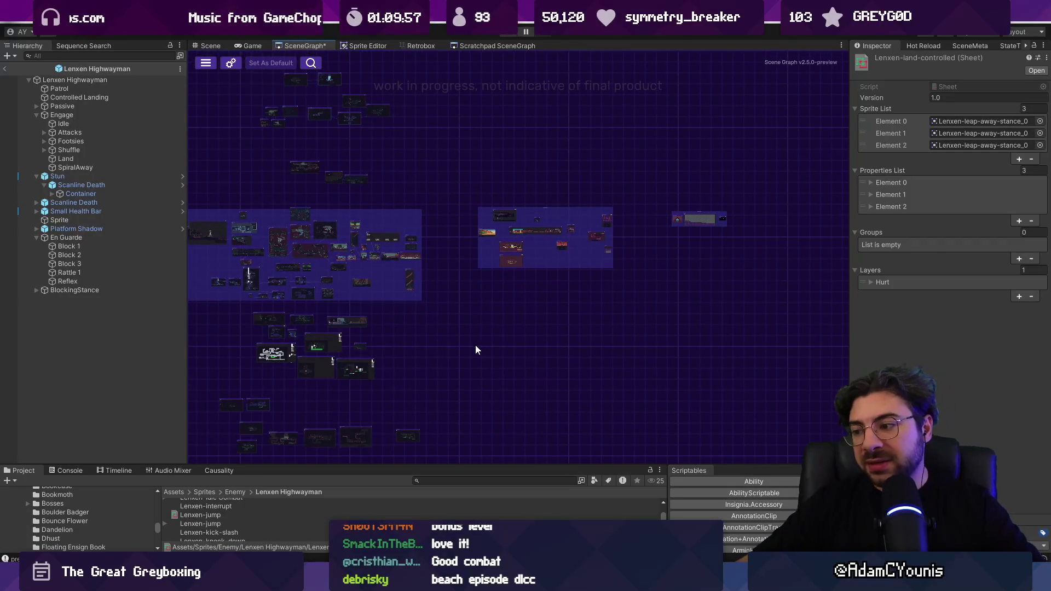
scroll(482, 329, up, 6)
drag(490, 316, 429, 348)
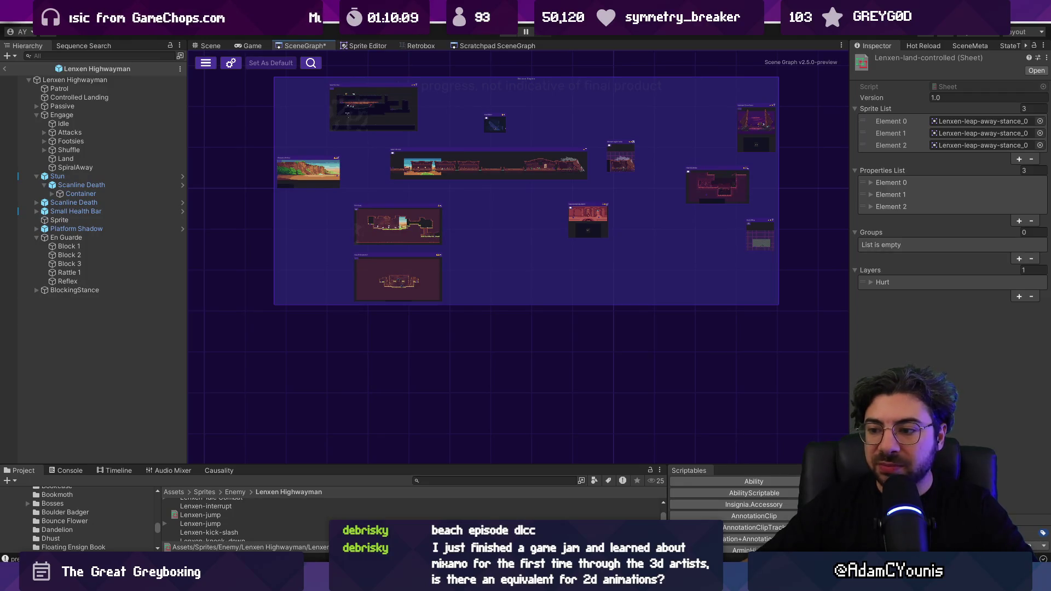
Make the Project asset panel taller and select the Lenxen-land-controlled asset
drag(432, 465, 432, 422)
click(168, 540)
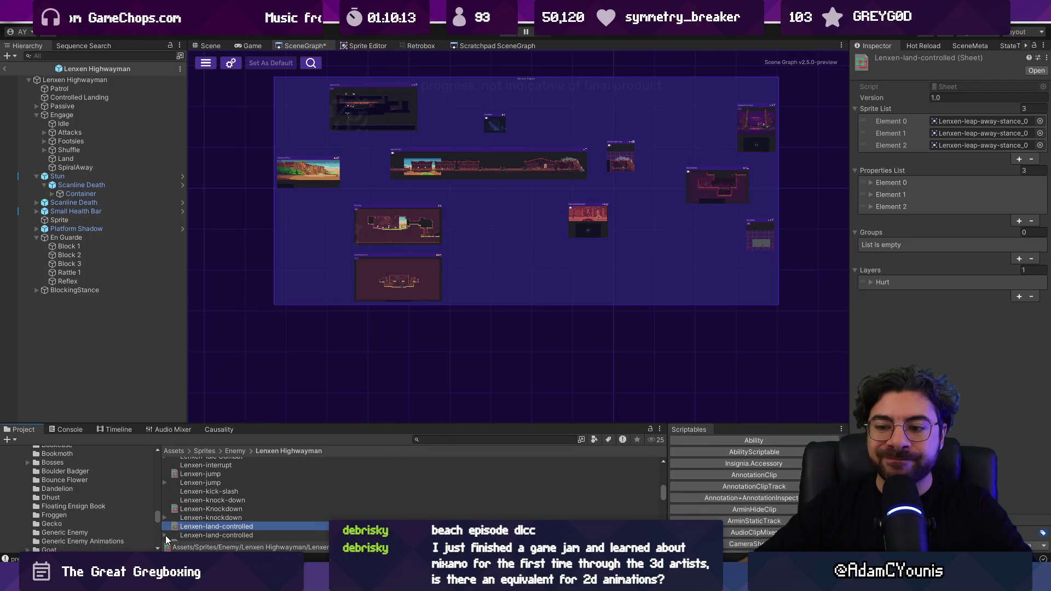
scroll(230, 522, up, 3)
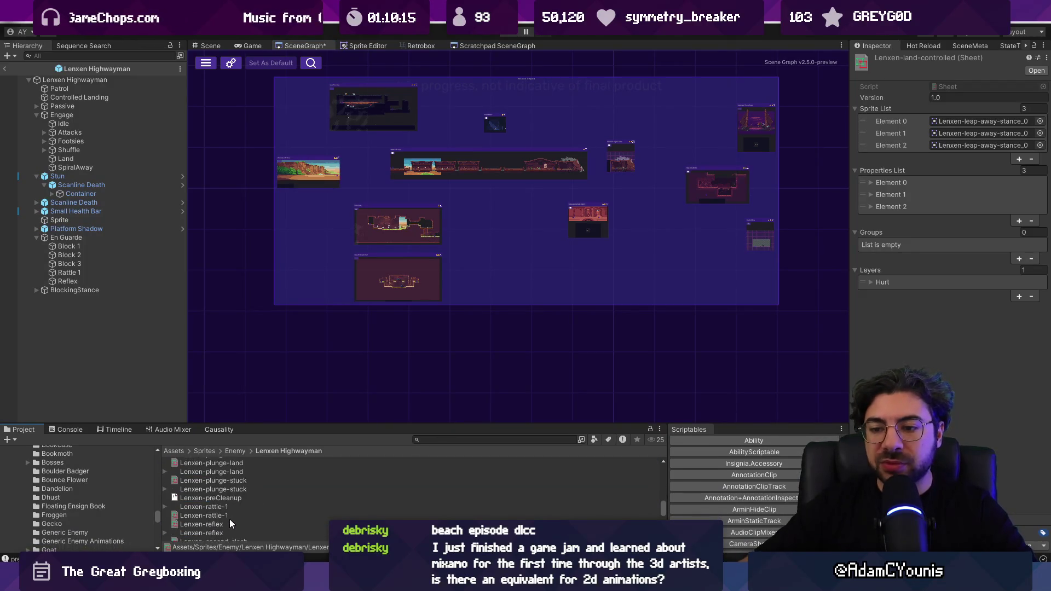
scroll(230, 523, down, 3)
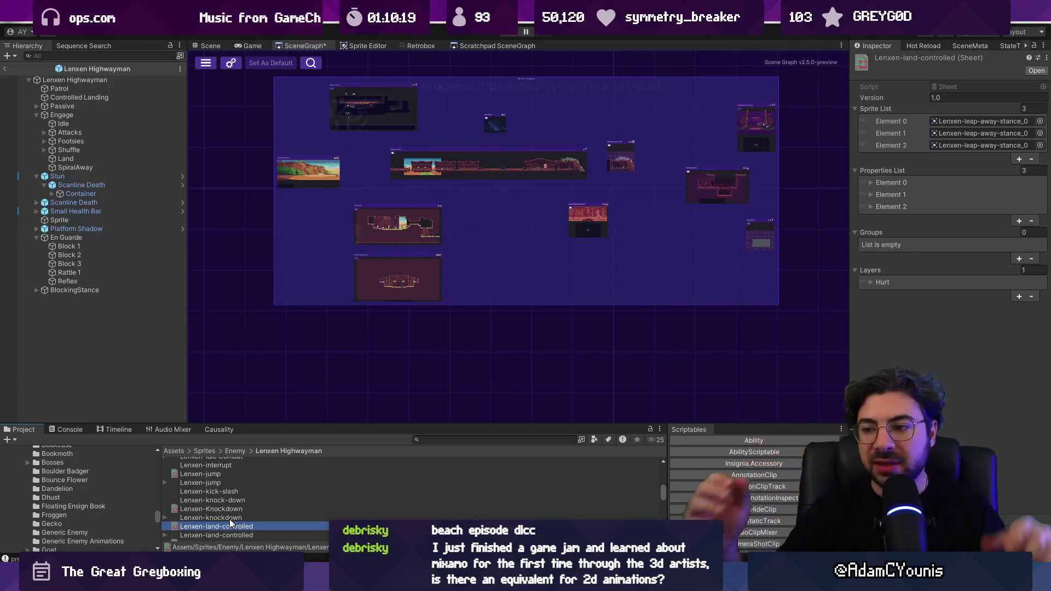
drag(417, 423, 424, 398)
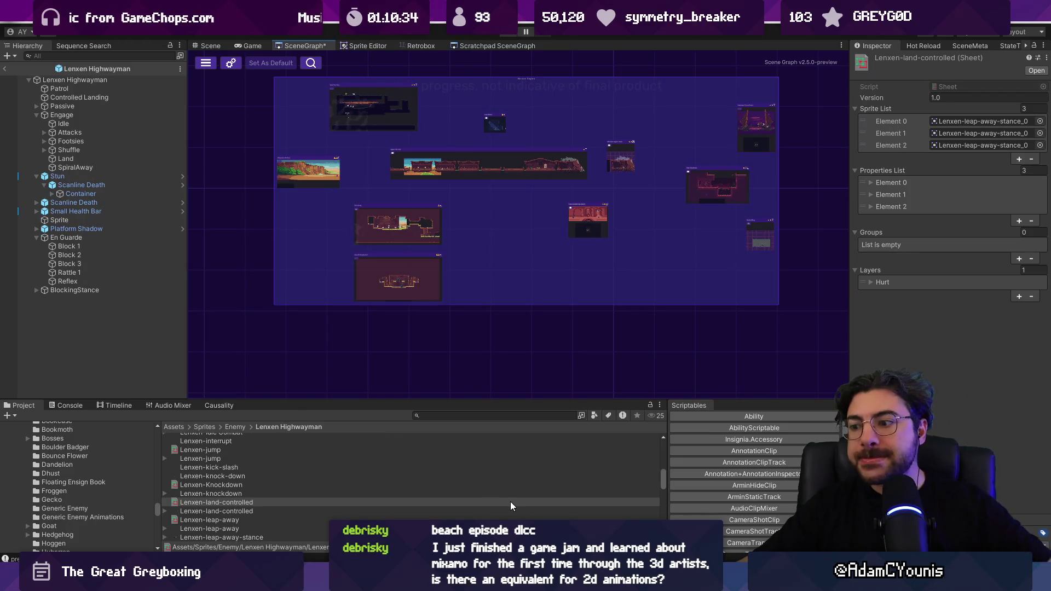
mouse_move(685, 584)
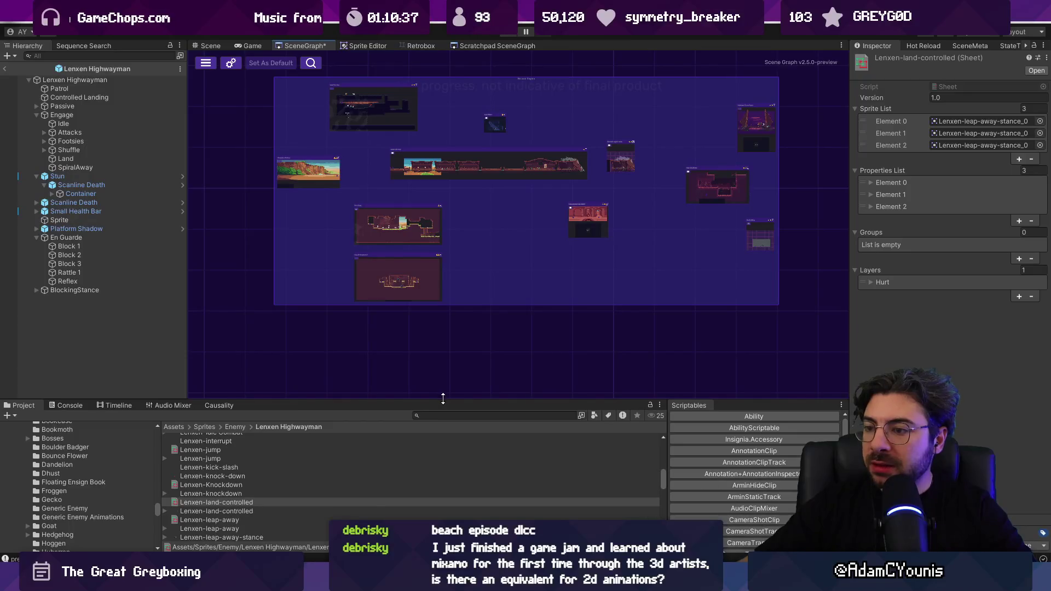
drag(440, 396, 455, 386)
Zoom over the SceneGraph room groups, then bring up Figma's Insignia Sequence World Layout Chapter 2 diagram
scroll(449, 299, down, 2)
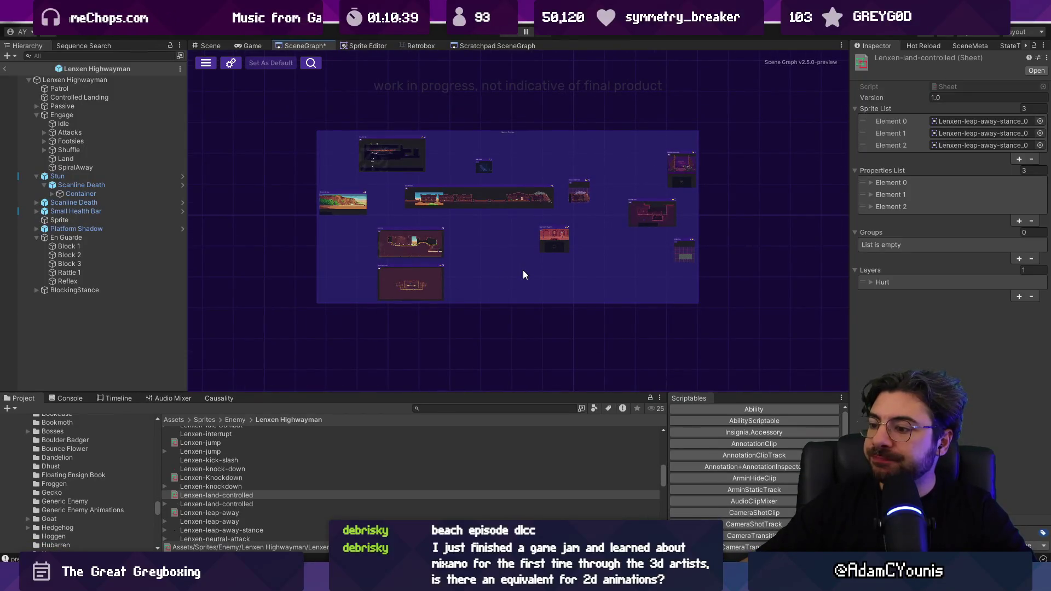
scroll(514, 270, down, 3)
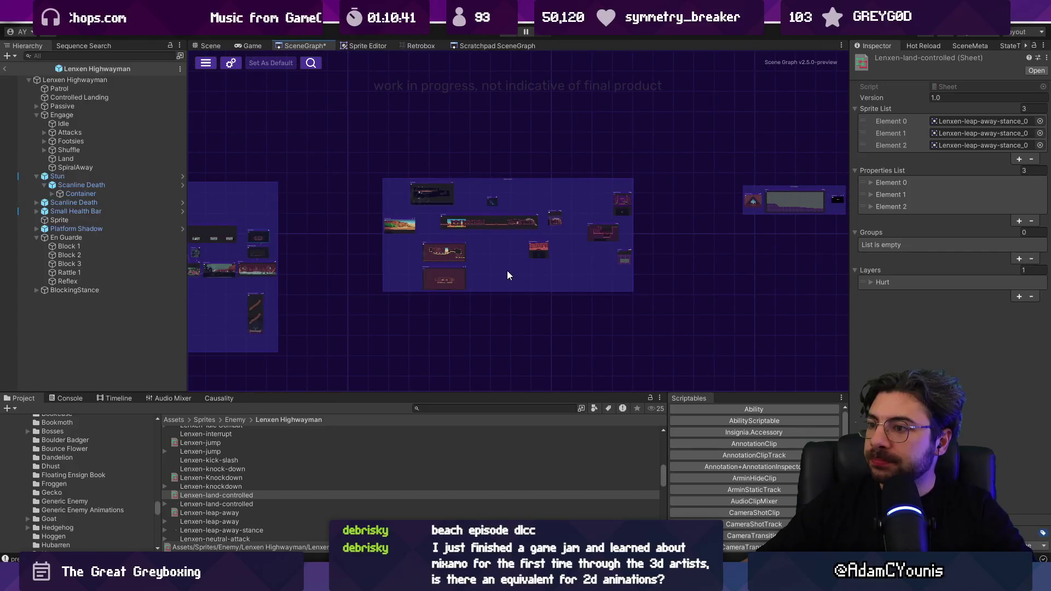
scroll(507, 272, down, 2)
scroll(553, 255, up, 2)
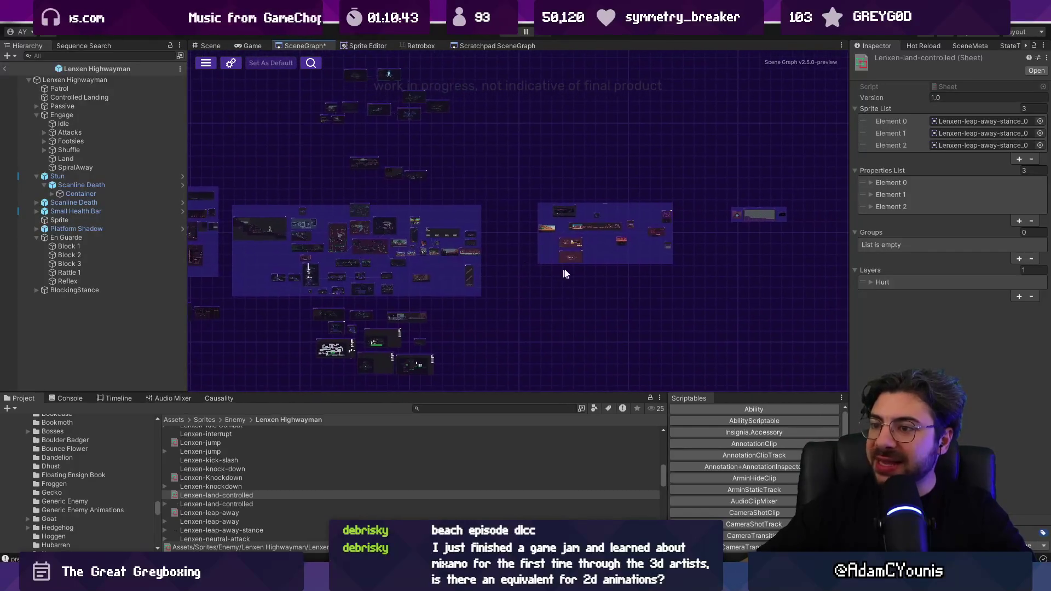
scroll(657, 230, up, 2)
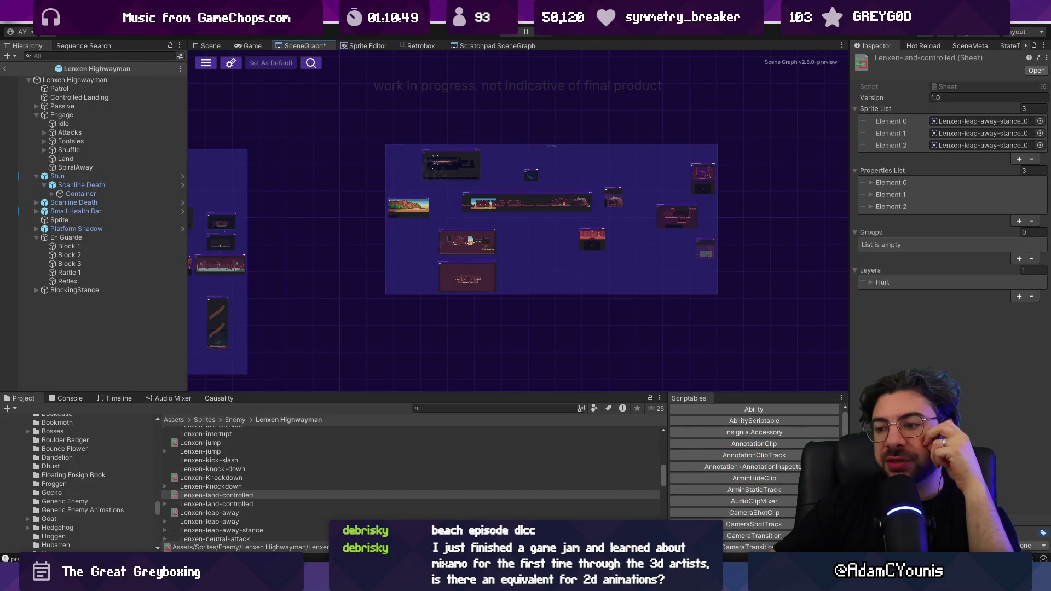
key(alt+Tab)
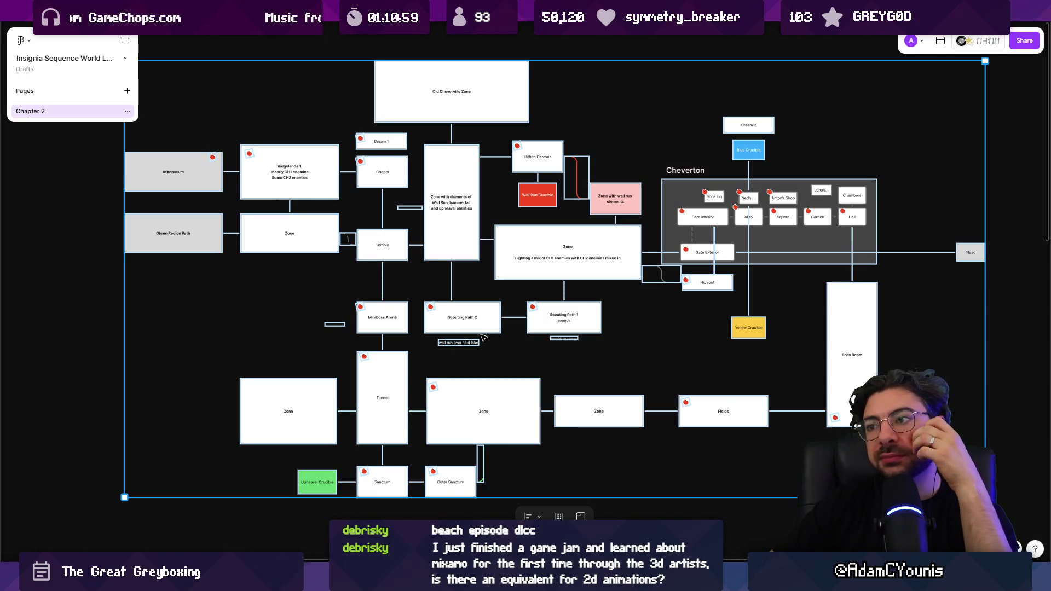
scroll(495, 307, down, 2)
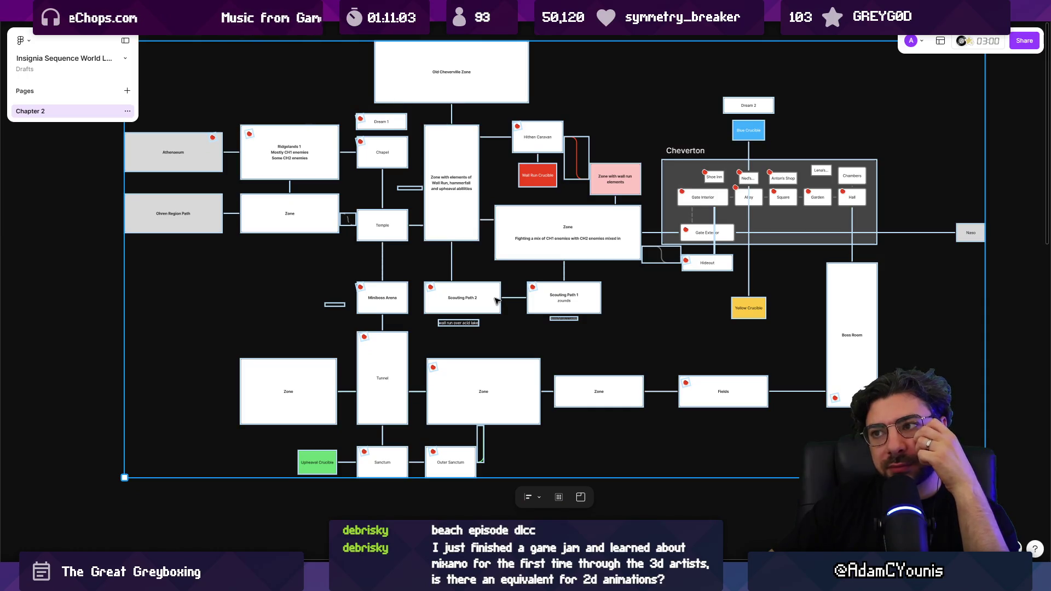
scroll(495, 302, down, 10)
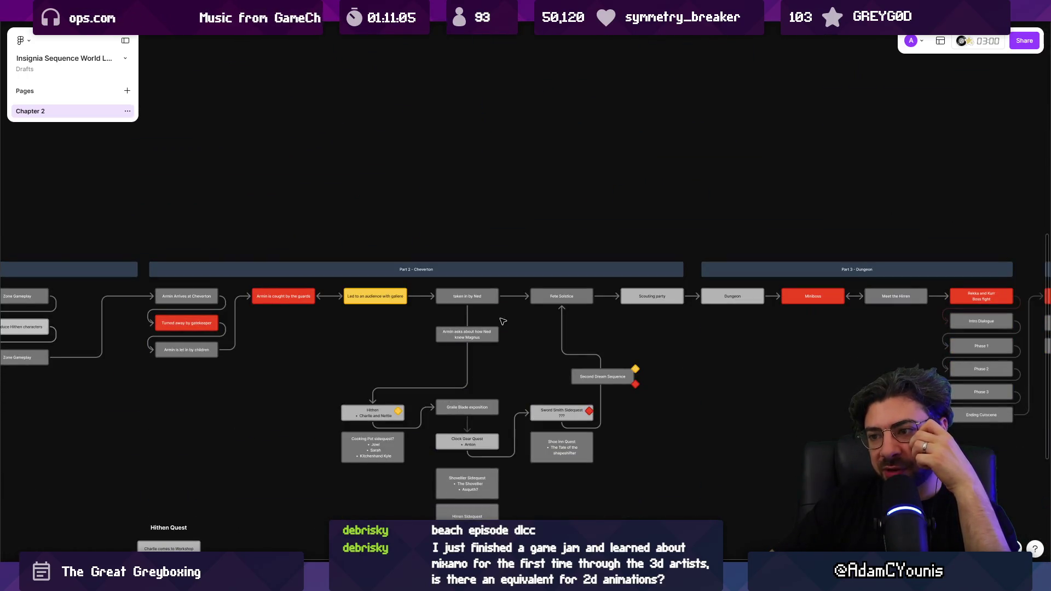
scroll(503, 323, down, 2)
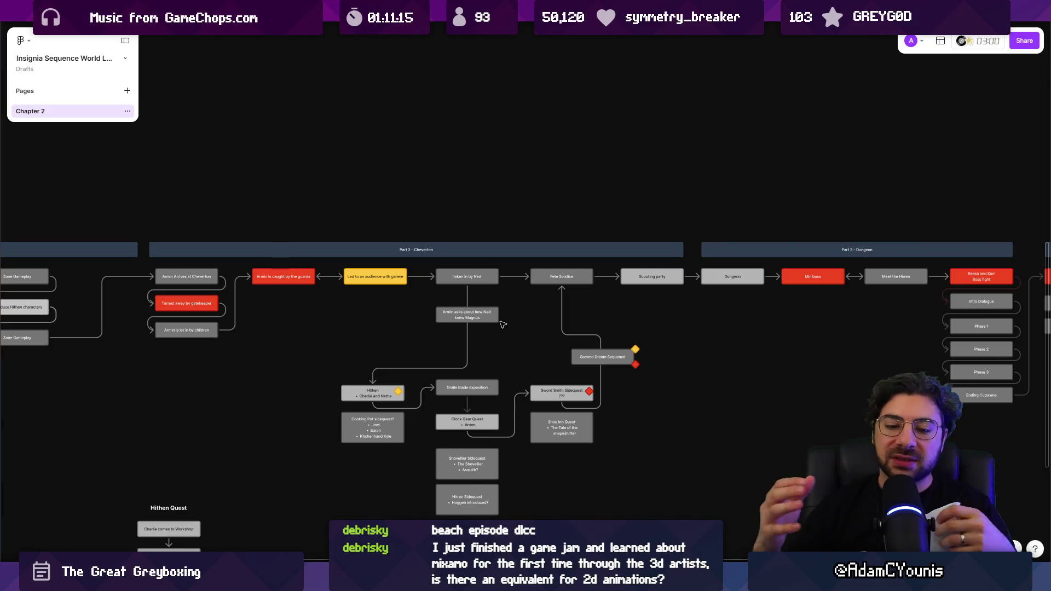
scroll(504, 329, up, 10)
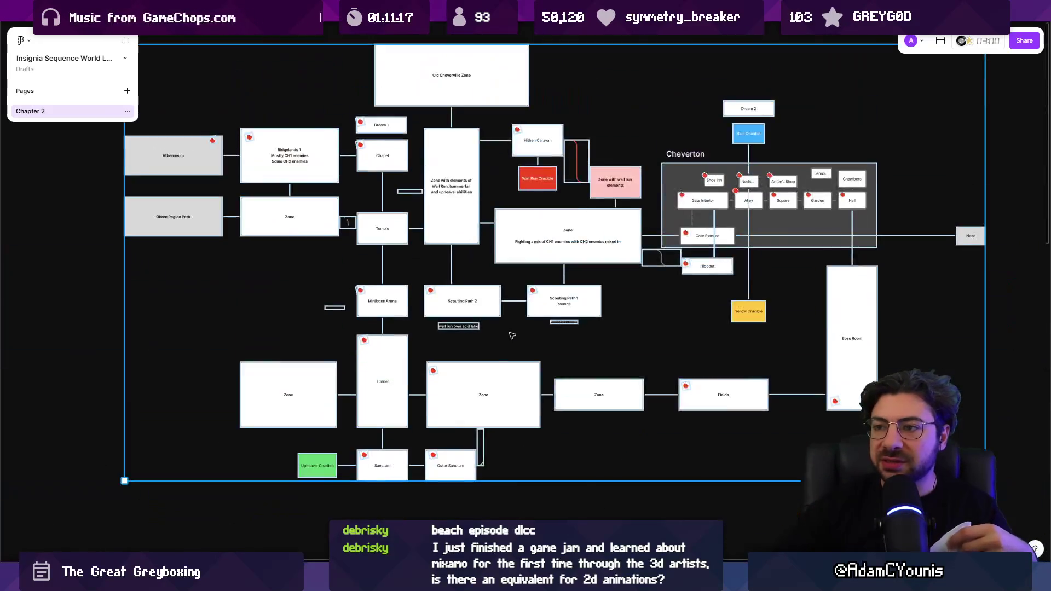
Zoom into the upper Chapter 2 world-layout diagram, selecting the 'Led to an audience with galiere' sticky
scroll(508, 356, down, 7)
click(363, 454)
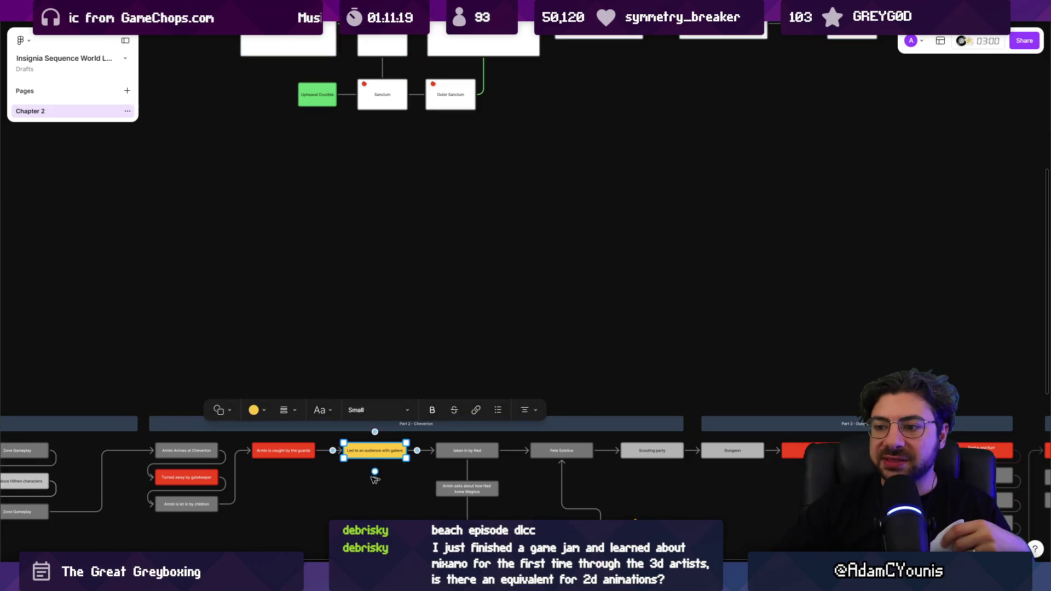
scroll(434, 191, up, 6)
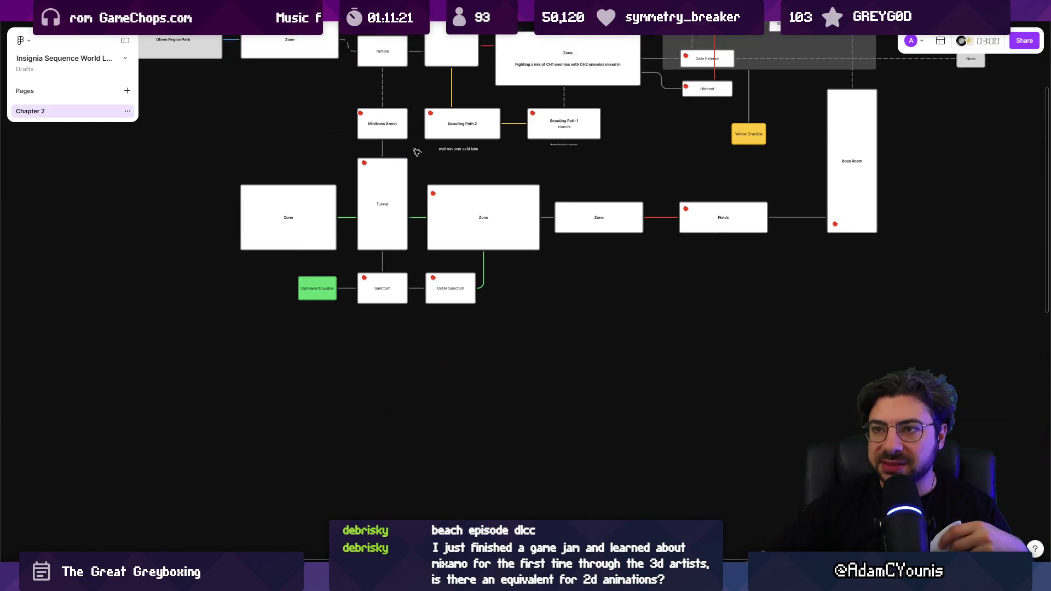
scroll(351, 131, left, 2)
scroll(392, 126, down, 4)
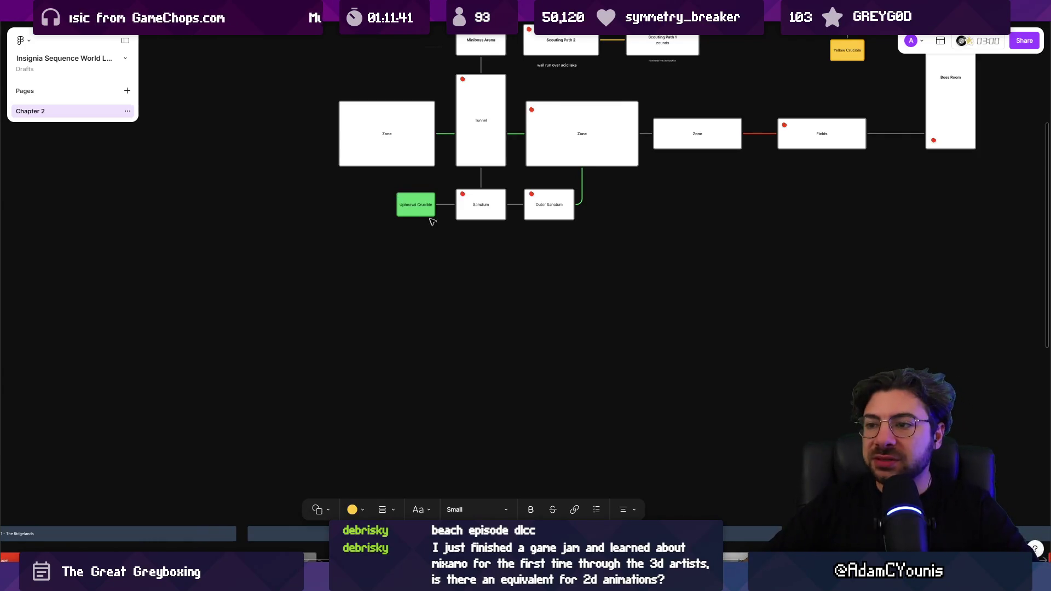
scroll(431, 221, down, 5)
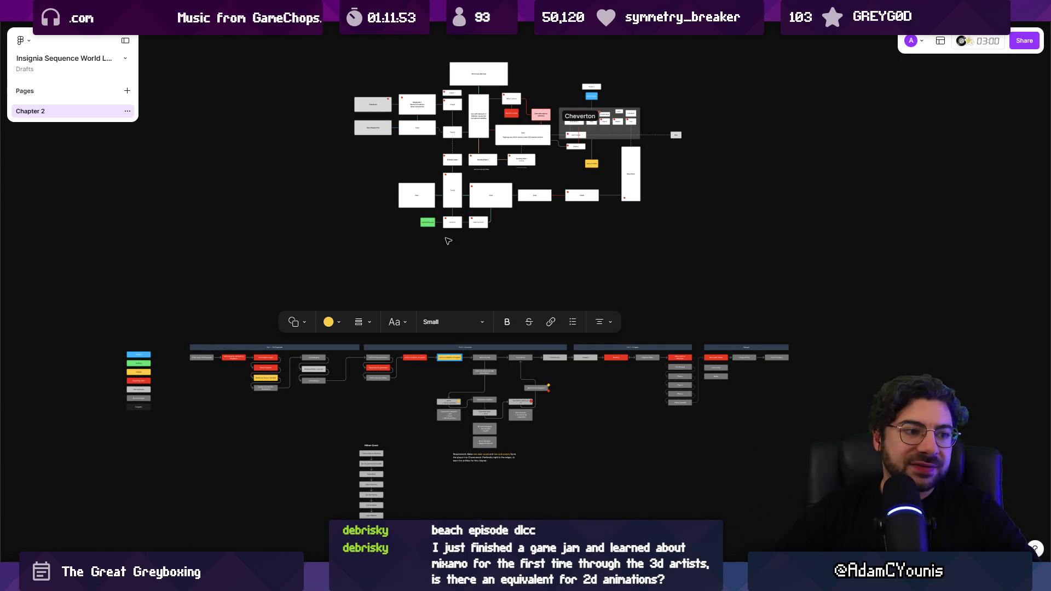
scroll(477, 144, up, 5)
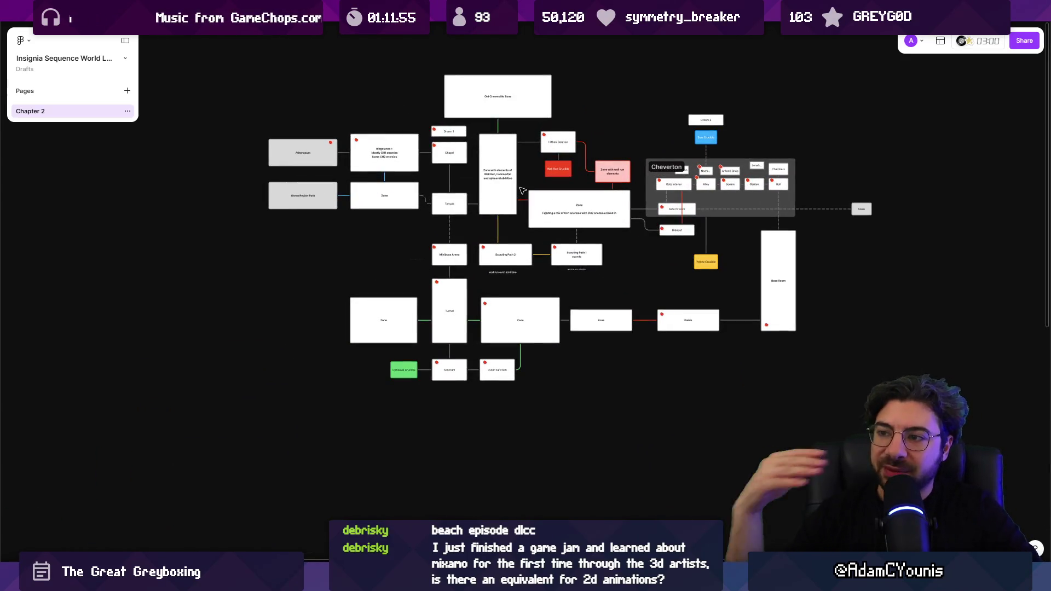
scroll(516, 221, up, 3)
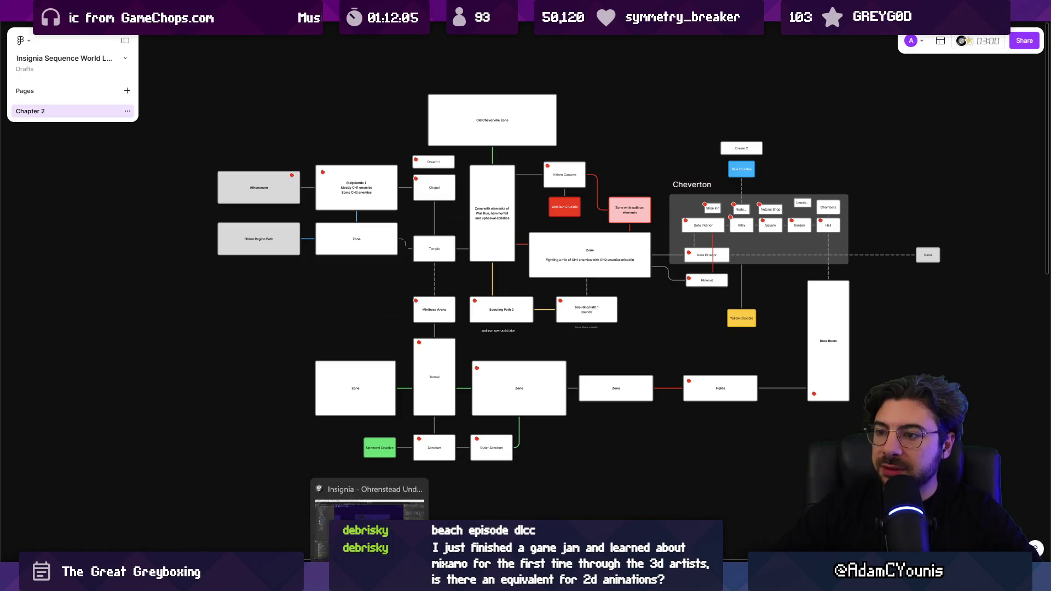
click(367, 518)
Make the Project panel's asset list area taller
scroll(651, 257, down, 5)
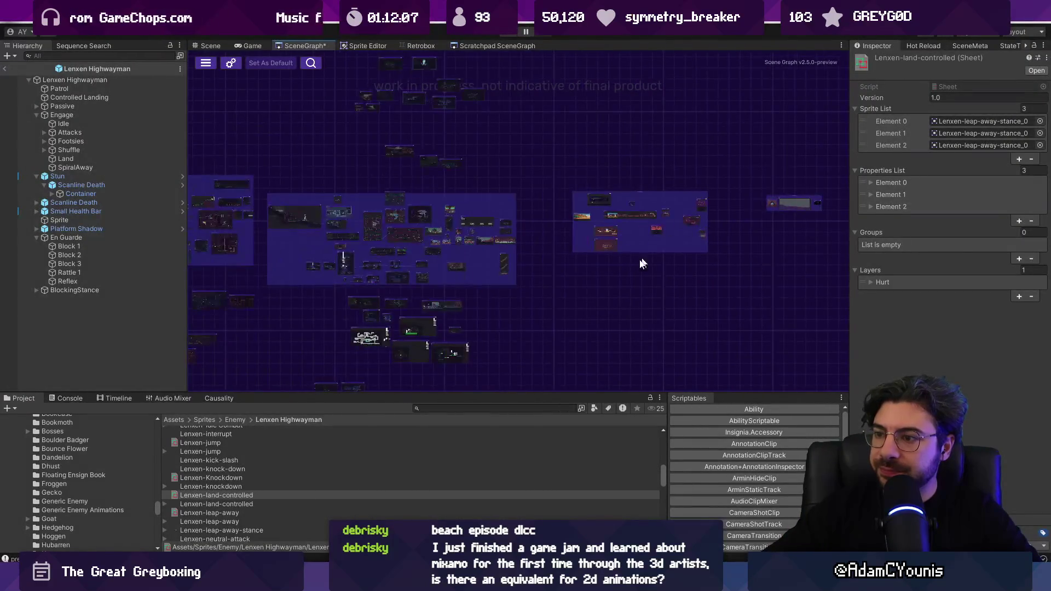
drag(568, 393, 438, 275)
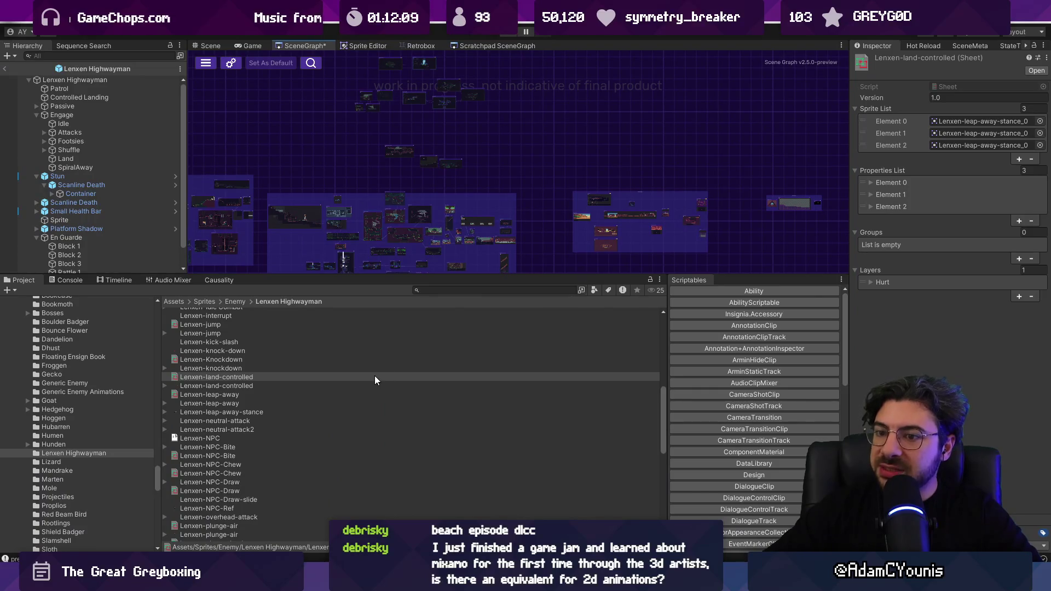
ctrl+scroll(375, 380, up, 2)
ctrl+scroll(376, 380, down, 2)
Search the project for sequences and open the Sequences folder under Data
click(450, 290)
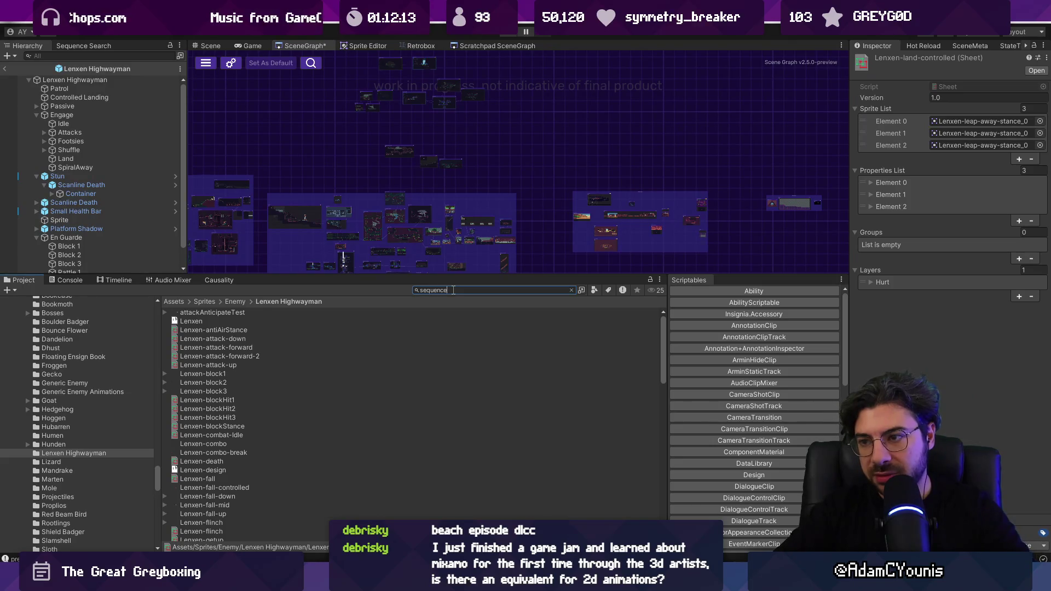
text(e)
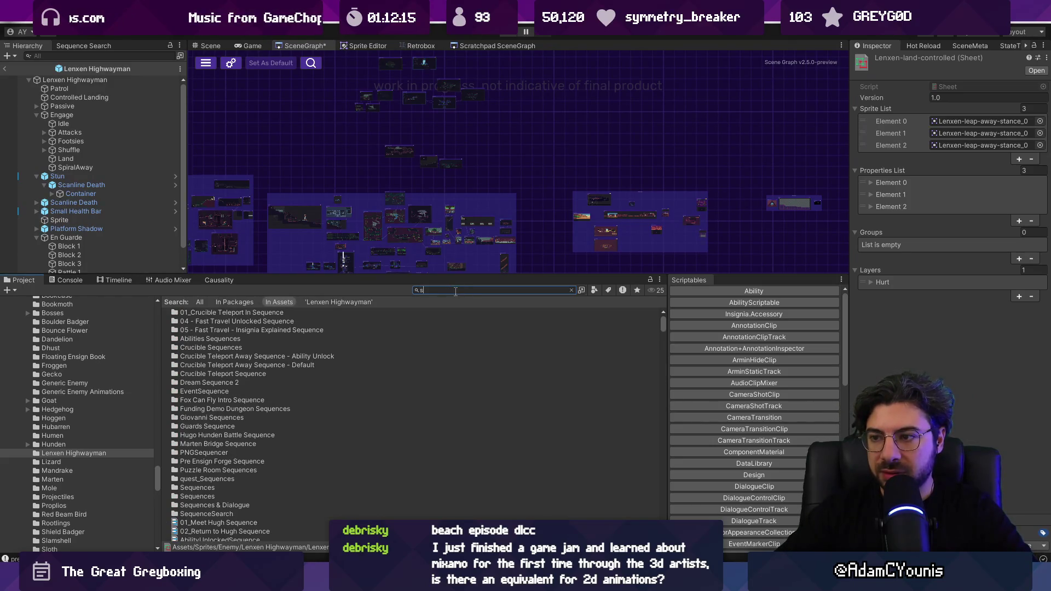
key(BackSpace)
text(s)
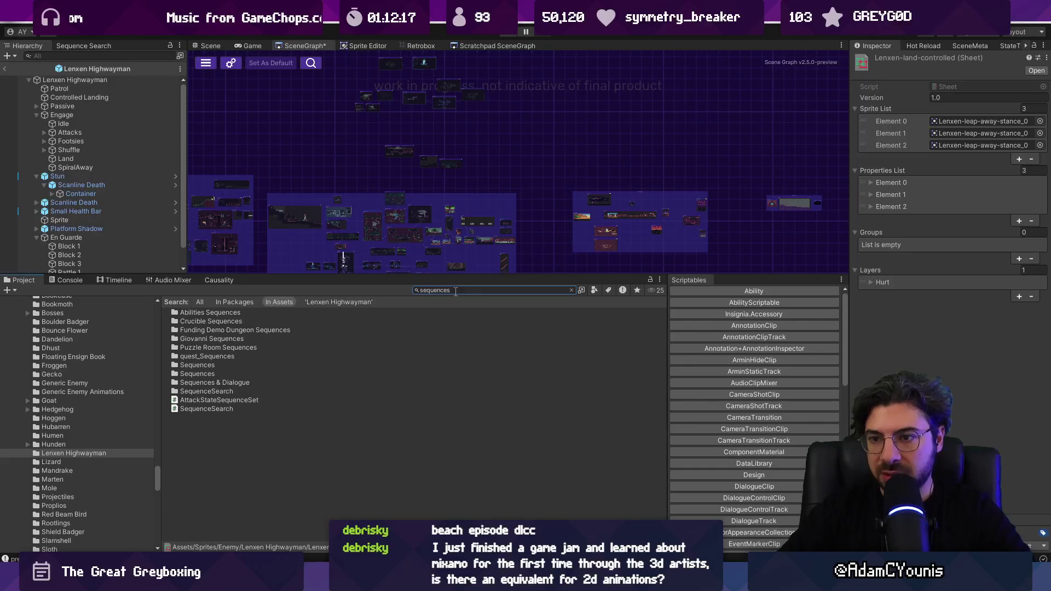
click(207, 365)
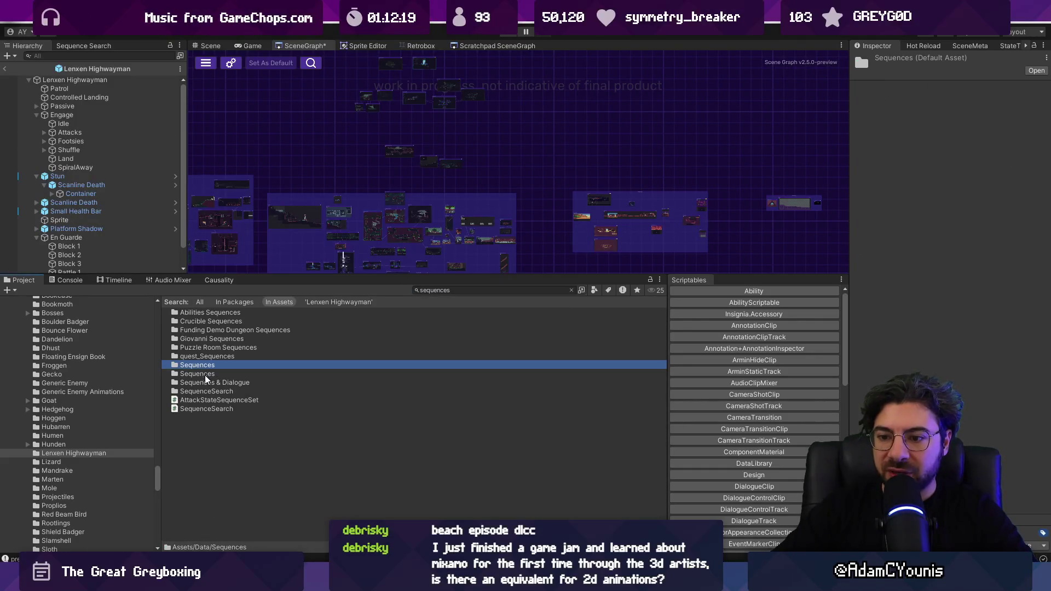
click(208, 375)
double_click(208, 366)
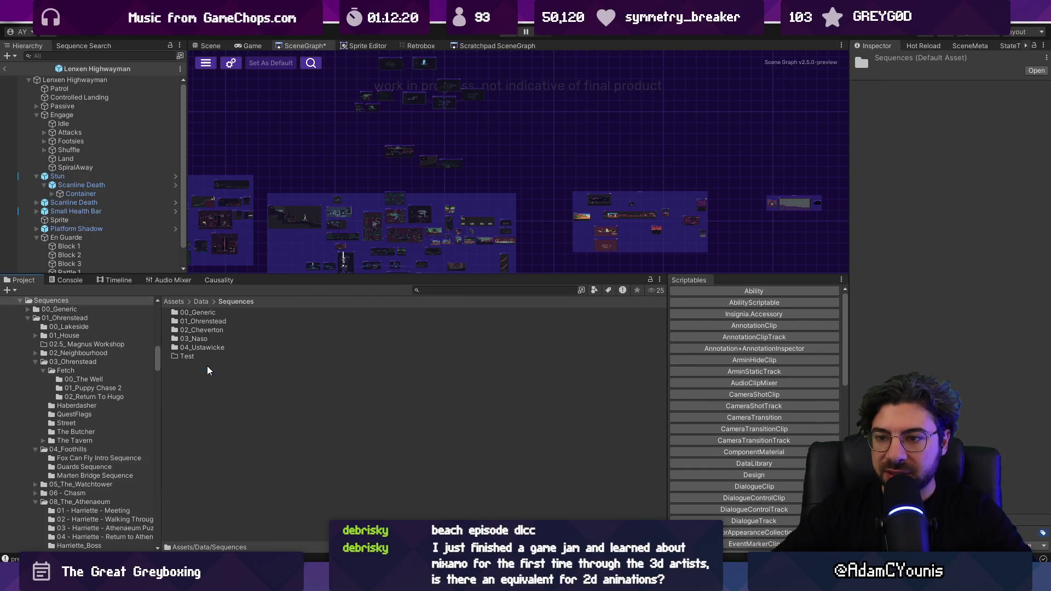
Open 01_Ohrenstead > 01_House and review its event sequences, including Inspect Clock Day 1
click(202, 322)
ctrl+scroll(196, 324, up, 2)
ctrl+scroll(195, 328, down, 2)
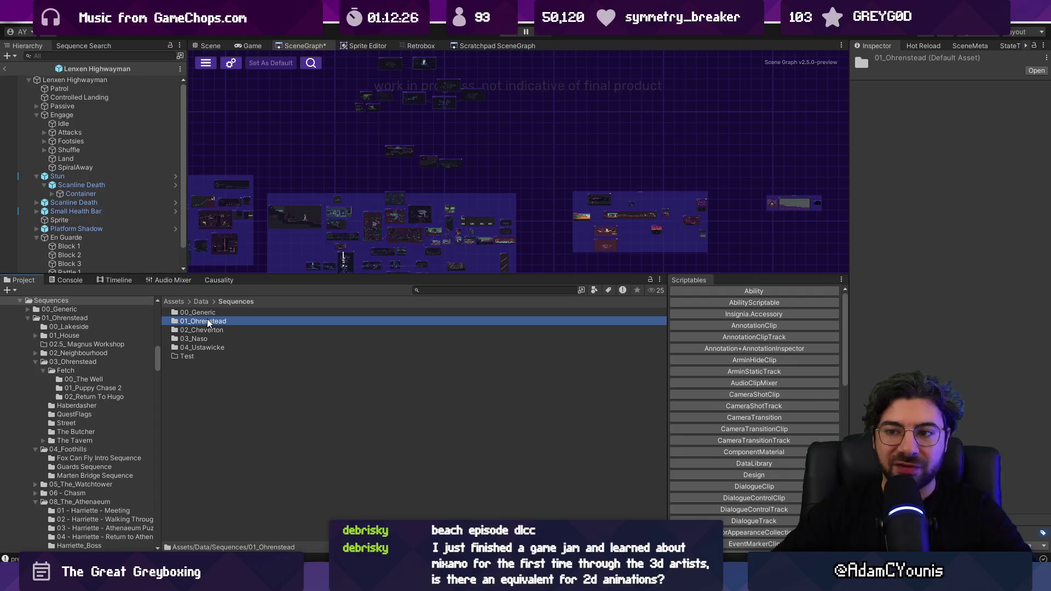
double_click(208, 322)
double_click(208, 322)
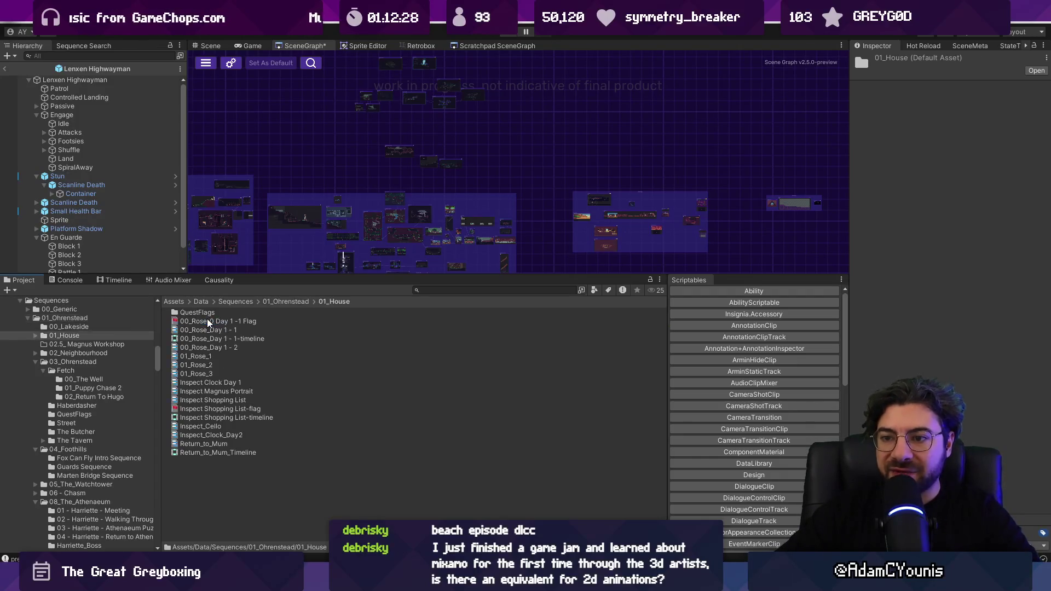
click(197, 348)
click(199, 365)
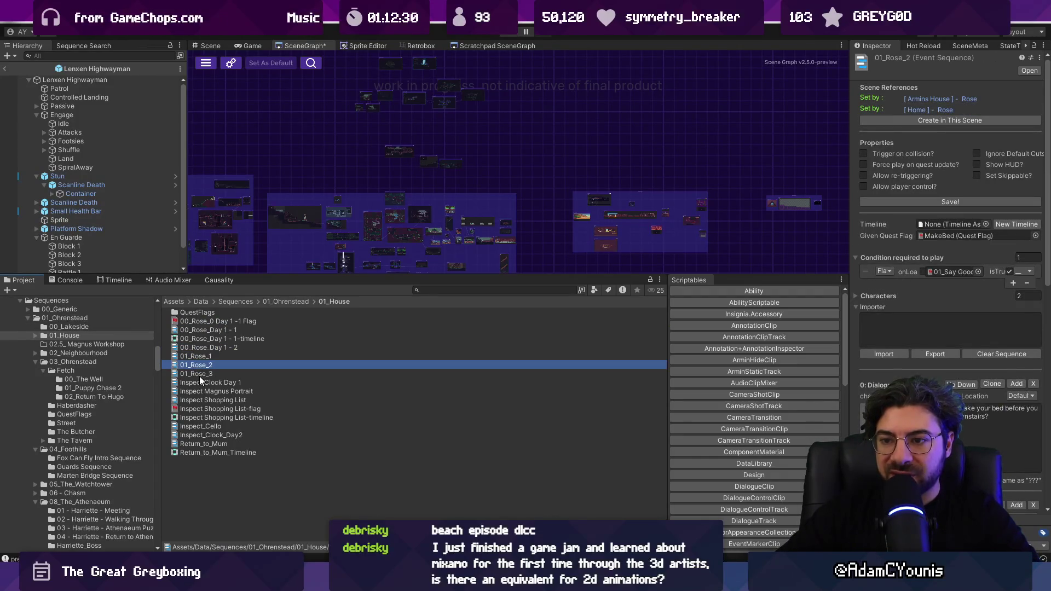
click(203, 384)
click(204, 389)
click(272, 459)
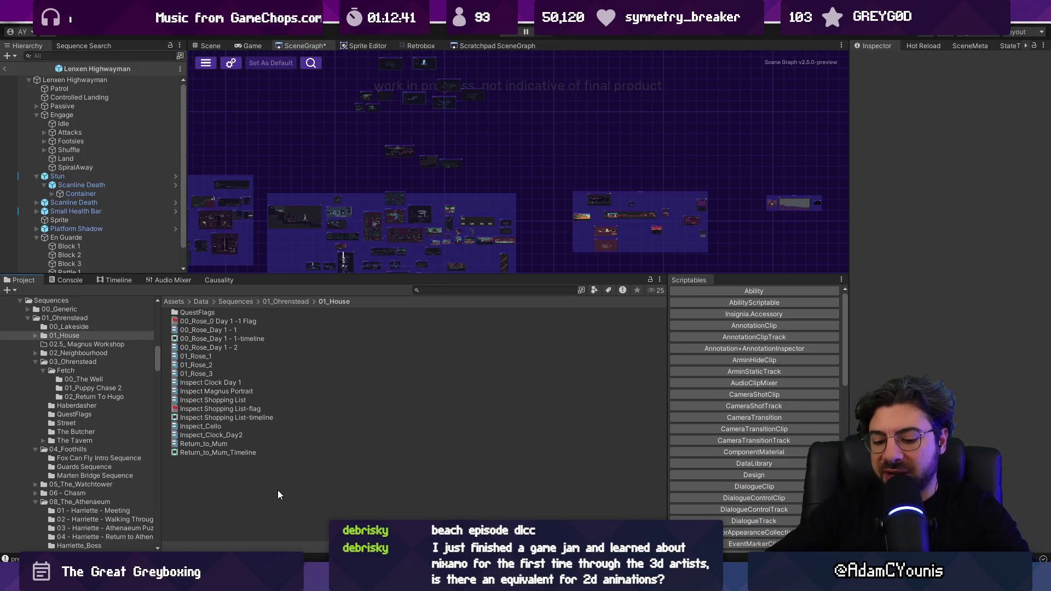
Launch the drawing app from the system search
key(super)
text(loeo)
key(Return)
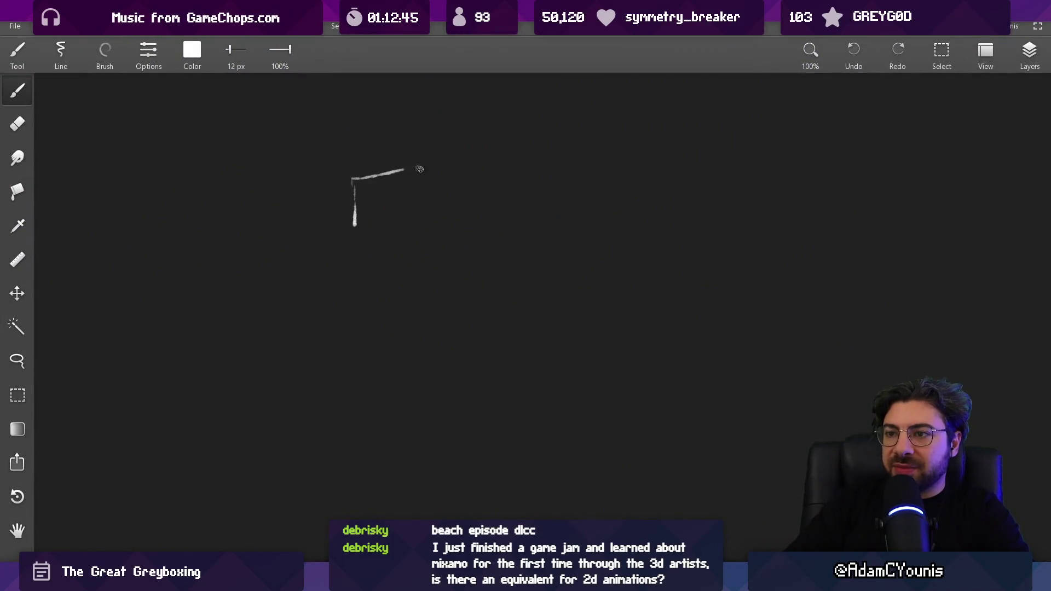
Pick a new brush at 8.5 px and 100% opacity, then sketch a white square box
click(109, 51)
click(121, 109)
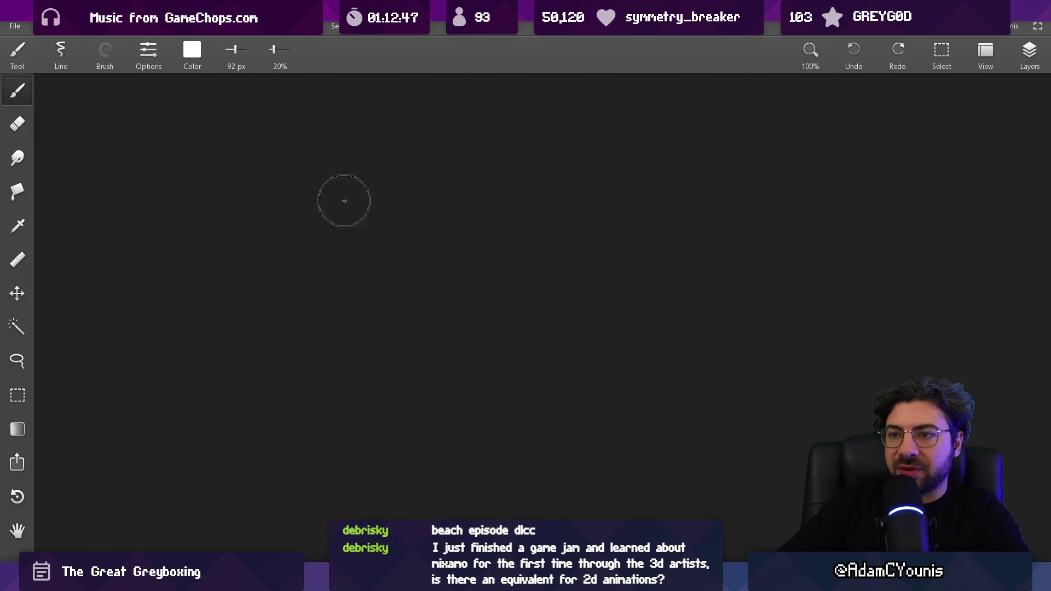
mouse_move(363, 174)
mouse_down()
mouse_move(416, 207)
mouse_move(369, 177)
mouse_up()
drag(269, 50, 289, 49)
key(ctrl+z)
drag(365, 171, 372, 164)
mouse_move(393, 237)
mouse_down()
mouse_move(404, 282)
mouse_move(416, 226)
mouse_move(421, 278)
mouse_up()
key(ctrl+z)
Back in Figma, marquee-select the whole Chapter 2 zone flowchart
key(alt+Tab)
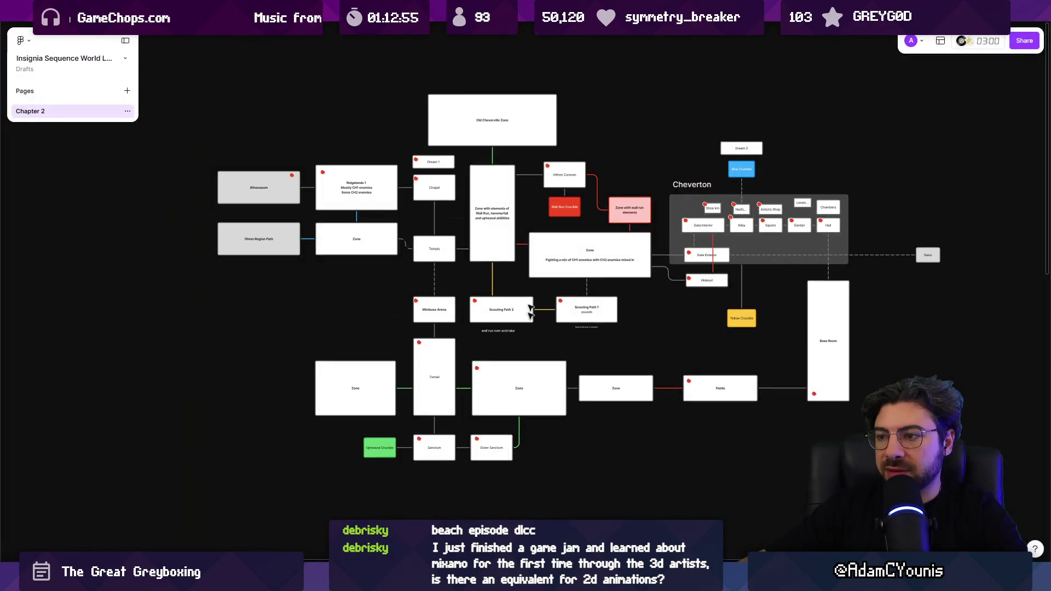
mouse_move(219, 63)
mouse_down()
mouse_move(915, 418)
mouse_move(951, 483)
mouse_up()
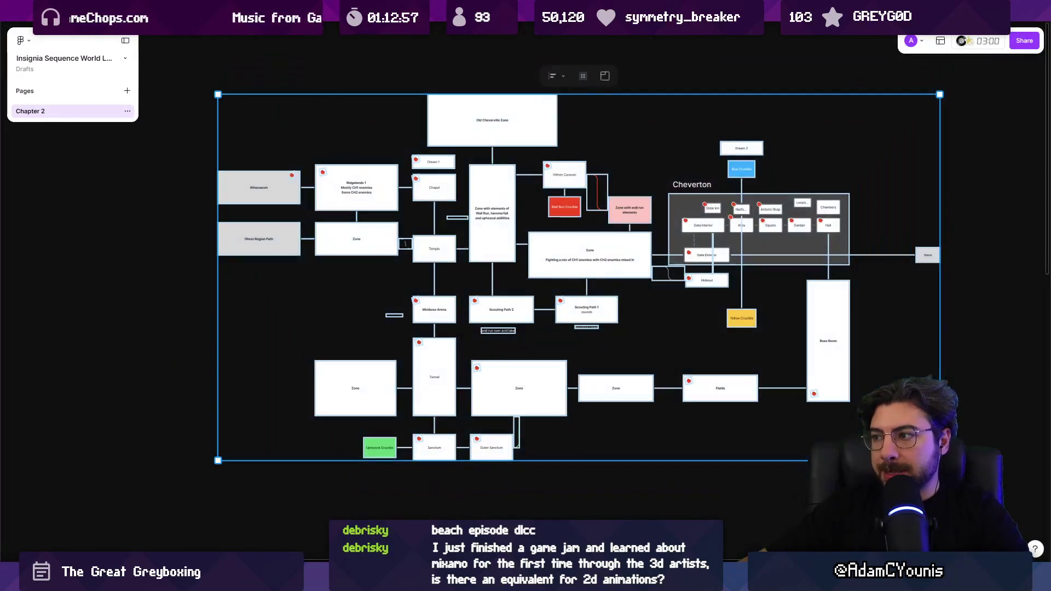
key(Escape)
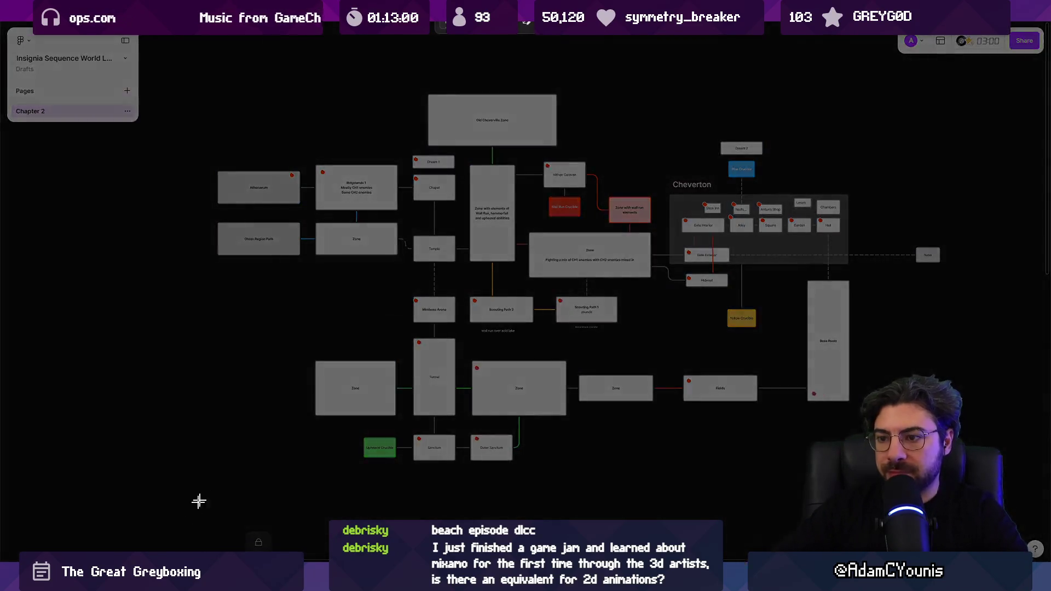
mouse_move(217, 475)
mouse_down()
mouse_move(856, 94)
mouse_move(934, 68)
mouse_move(924, 148)
mouse_up()
Paste the copied flowchart into the drawing app and shift it up and right
key(alt+Tab)
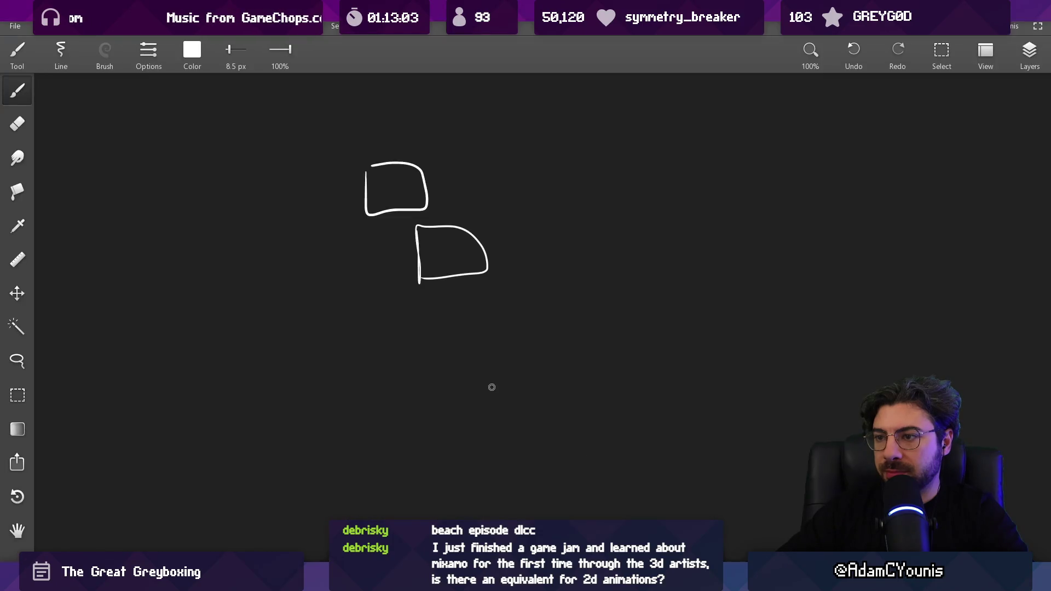
key(ctrl+v)
drag(468, 332, 501, 319)
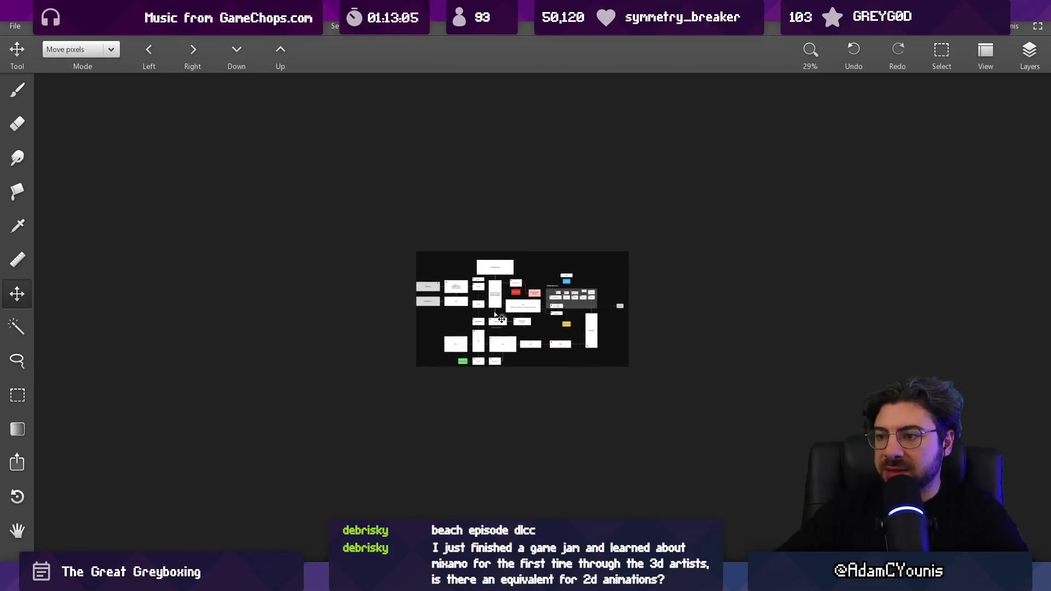
scroll(496, 316, up, 3)
scroll(482, 291, up, 2)
Sketch a line, a short connector and a tall rectangle beside the pasted flowchart
key(b)
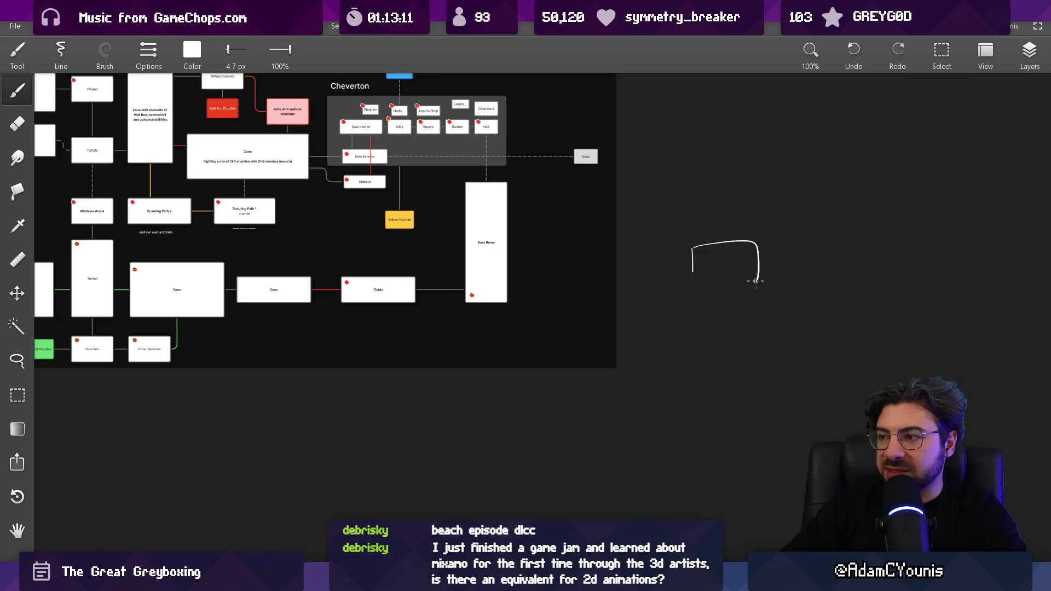
drag(663, 267, 663, 291)
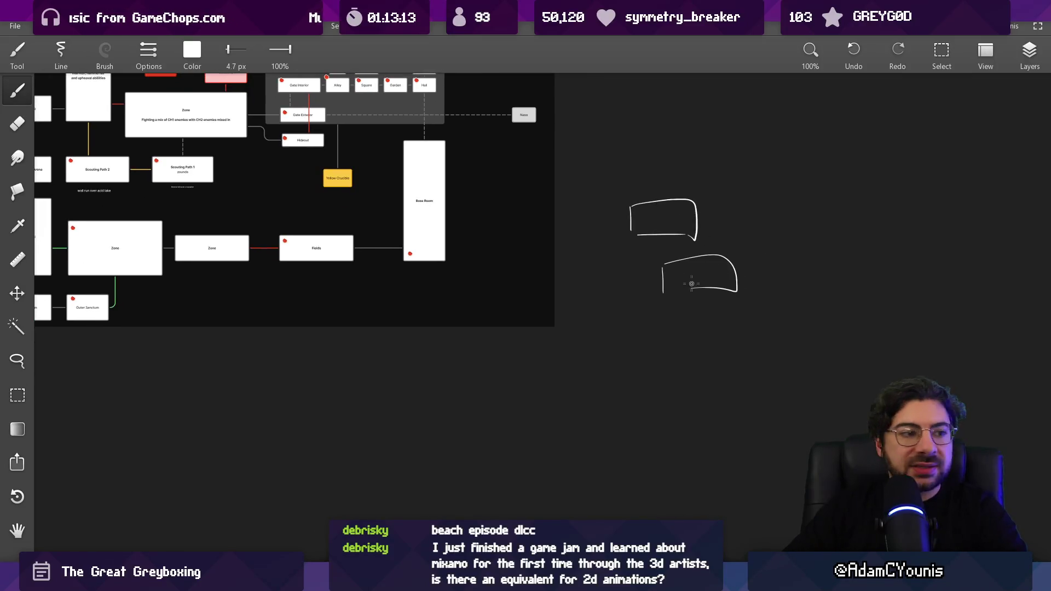
scroll(700, 258, up, 2)
scroll(668, 206, up, 4)
scroll(609, 144, down, 4)
drag(553, 212, 622, 210)
scroll(630, 216, down, 2)
drag(565, 189, 571, 347)
mouse_move(574, 194)
mouse_down()
mouse_move(657, 243)
mouse_move(597, 362)
mouse_up()
scroll(636, 340, down, 5)
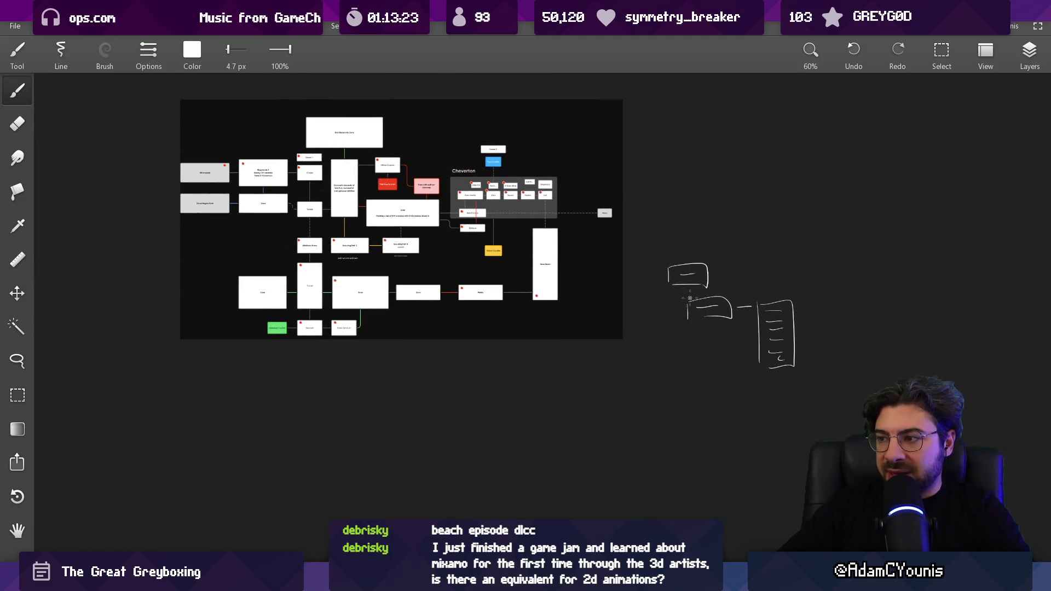
scroll(702, 300, up, 3)
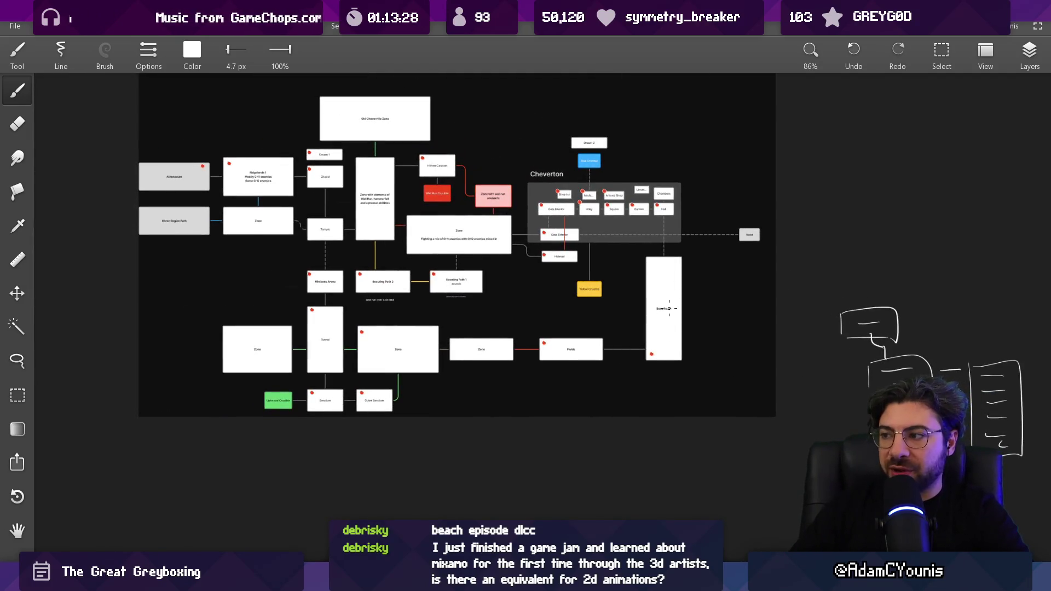
Erase the sketches next to the flowchart with the eraser
drag(654, 288, 550, 250)
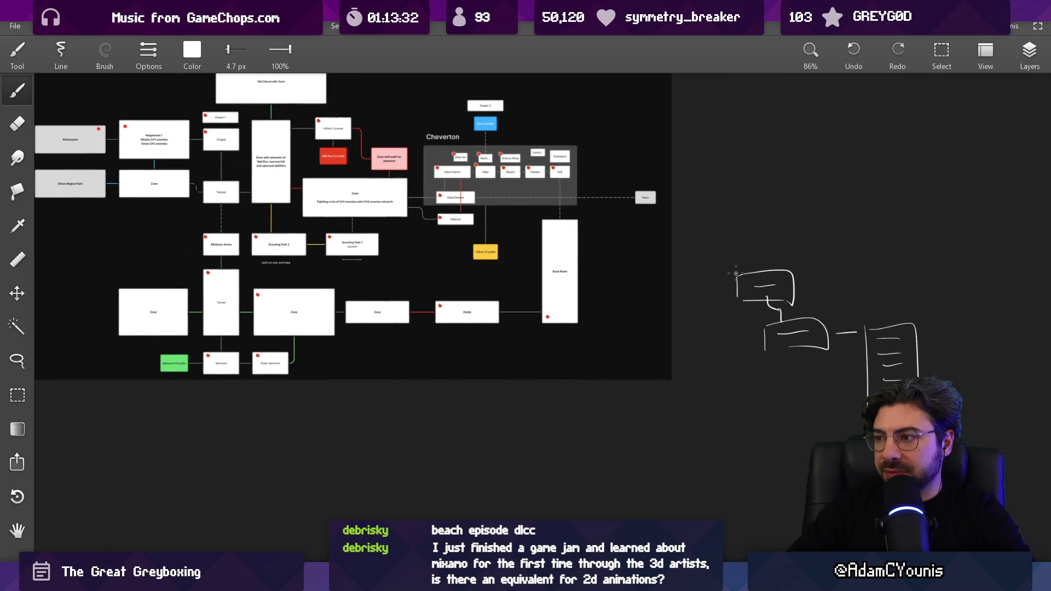
key(e)
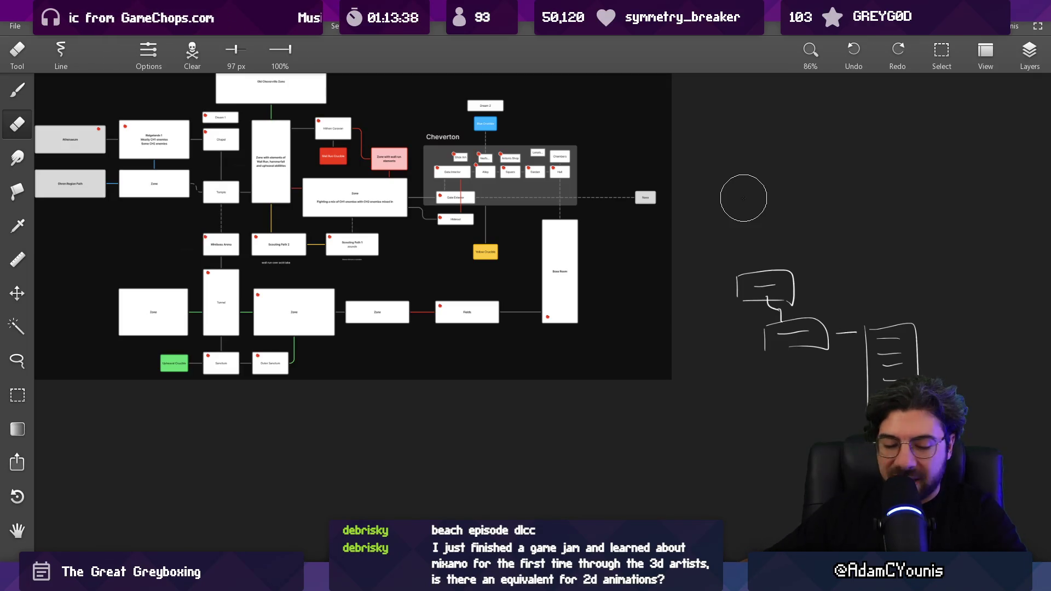
scroll(743, 198, down, 5)
drag(471, 329, 570, 316)
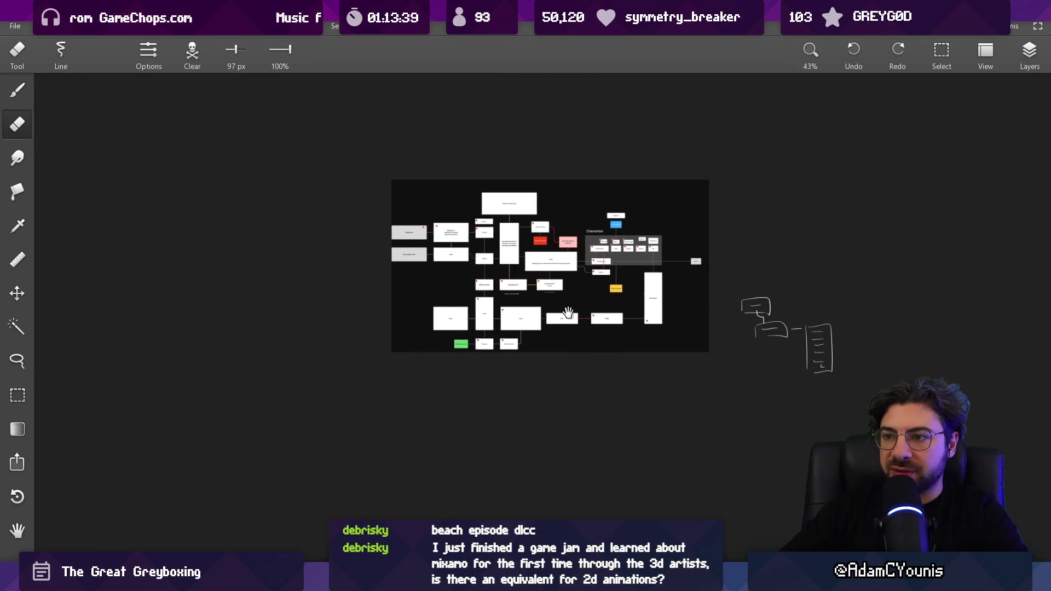
mouse_move(765, 313)
mouse_down()
mouse_move(755, 335)
mouse_move(846, 396)
mouse_up()
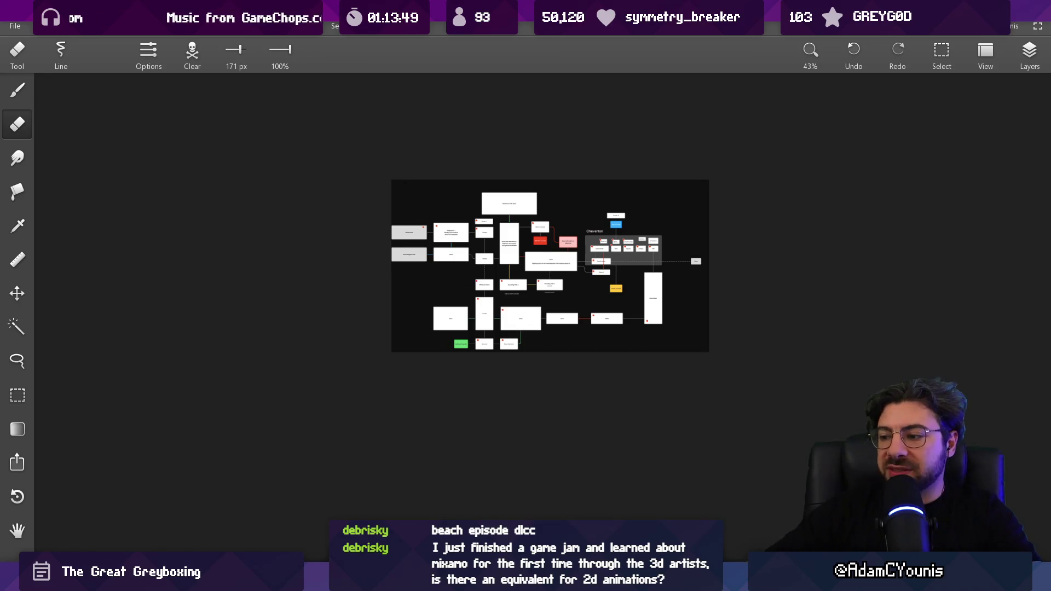
Glance over the Figma board, then return to the Unity editor
key(alt+Tab)
scroll(588, 349, right, 2)
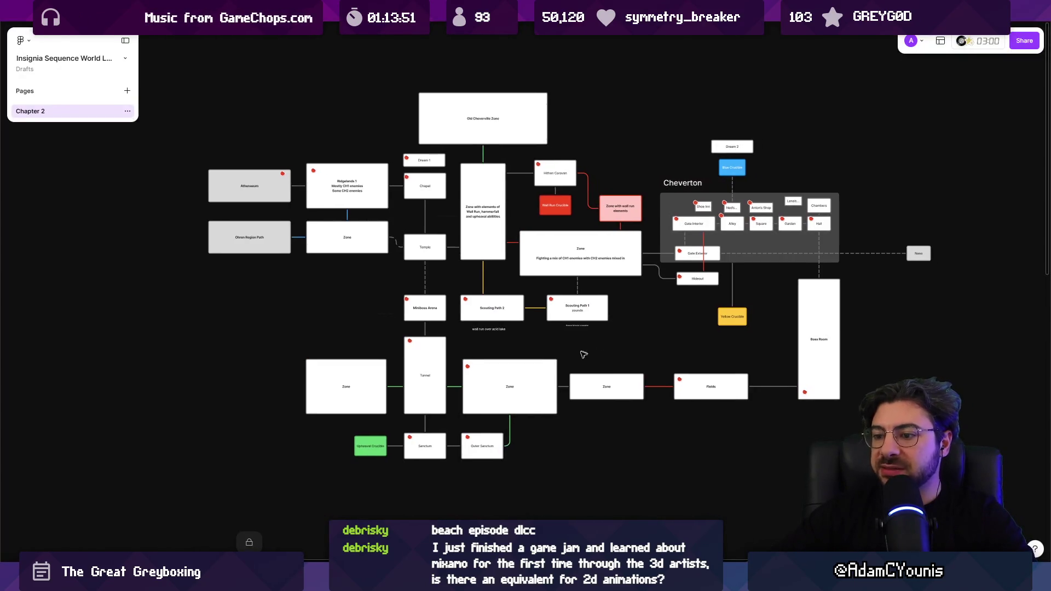
key(alt+Tab)
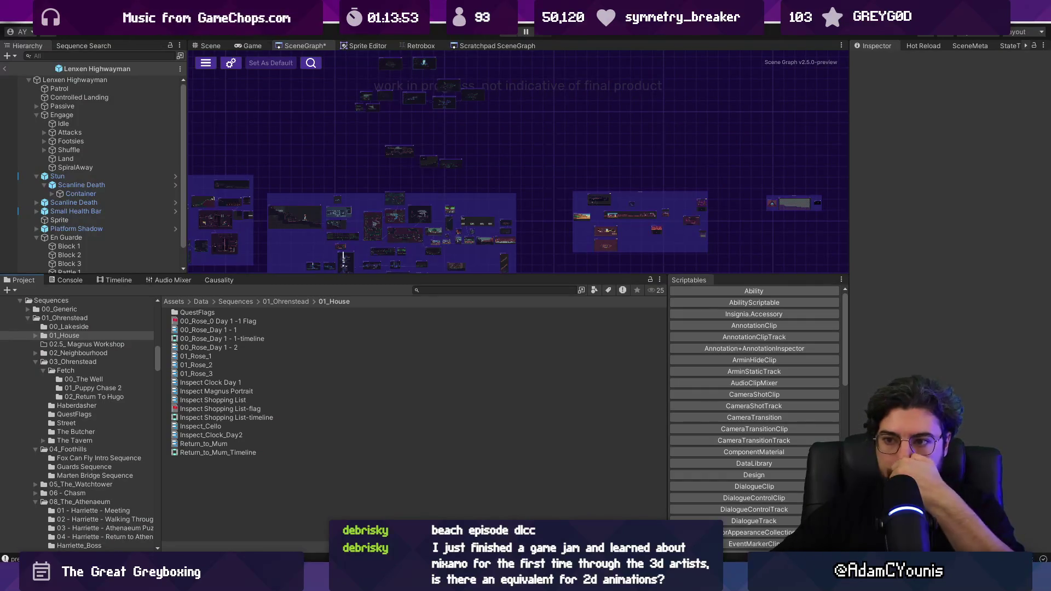
Enlarge the scene graph, pan to the left room group, and inspect the 01_Rose_3 sequence
drag(497, 274, 497, 365)
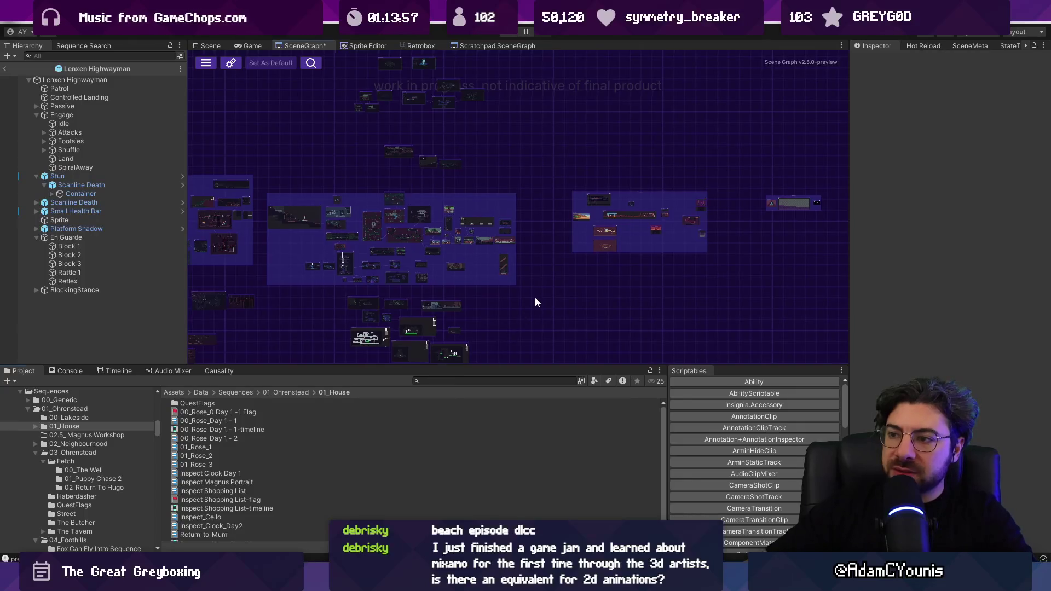
scroll(535, 297, up, 1)
scroll(509, 241, up, 3)
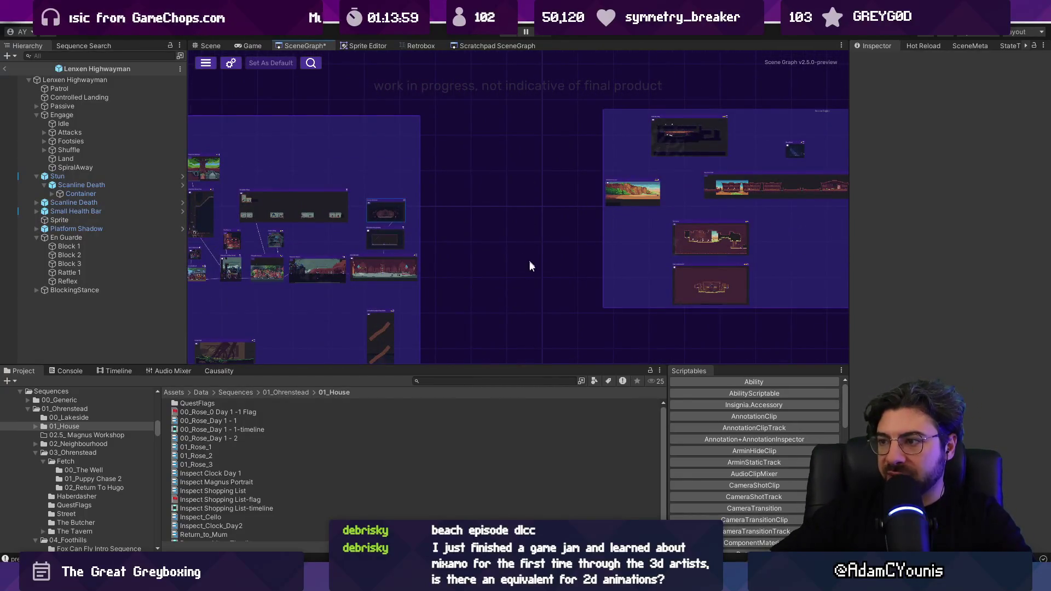
scroll(481, 273, up, 2)
scroll(524, 219, down, 4)
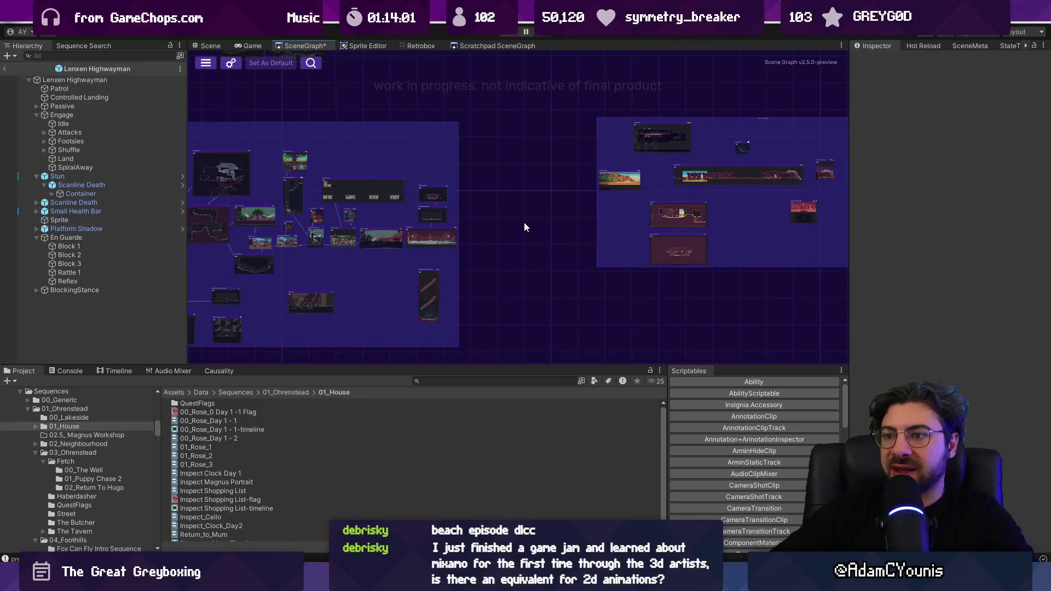
mouse_move(523, 222)
mouse_down()
mouse_move(668, 258)
mouse_move(788, 230)
mouse_move(805, 244)
mouse_up()
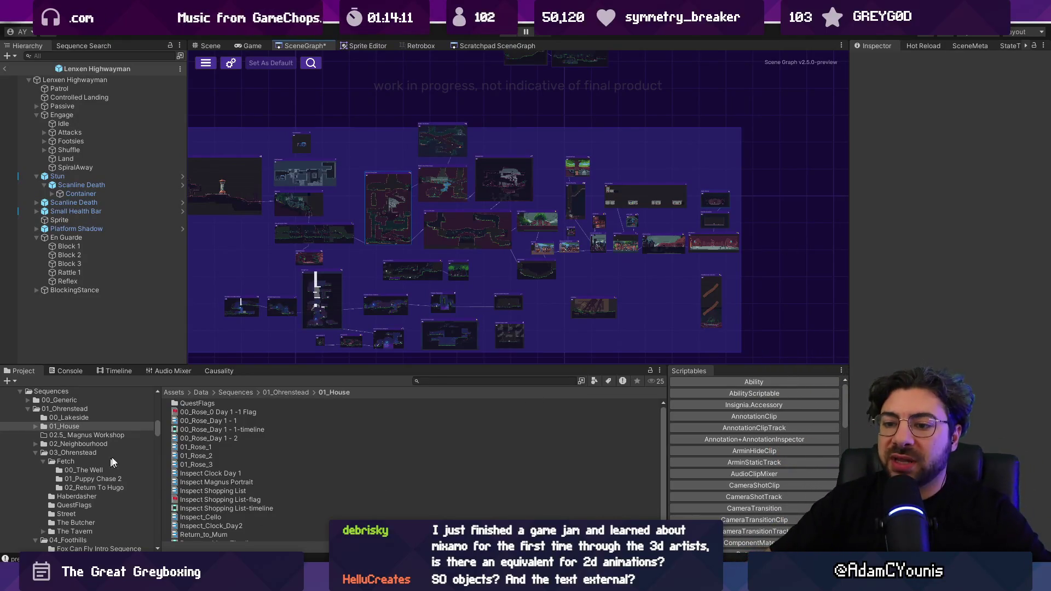
click(193, 464)
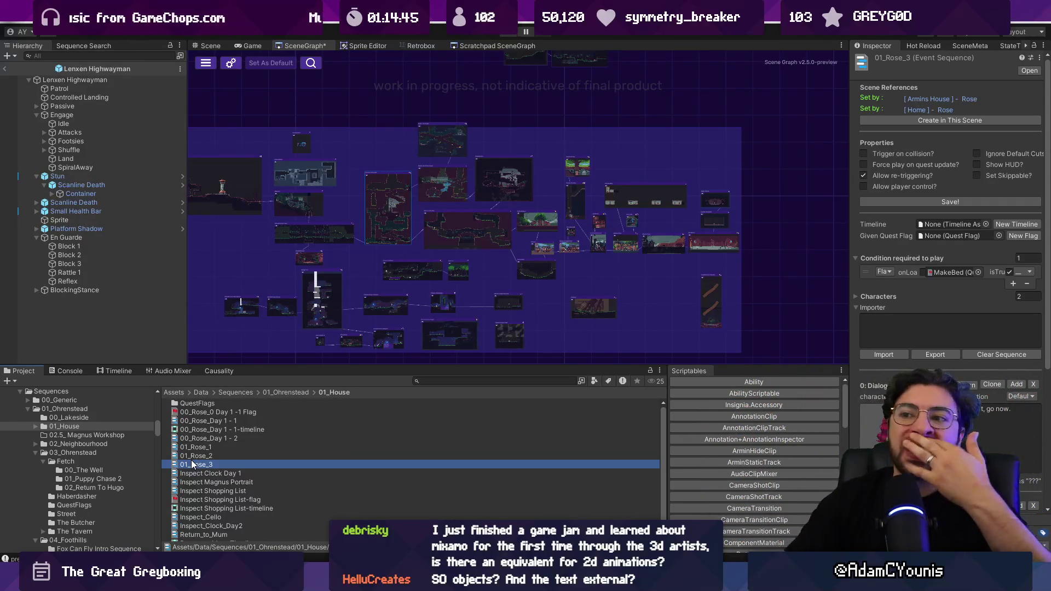
click(336, 343)
Zoom the scene graph in and out, and drag its splitter down slightly further
scroll(416, 230, up, 5)
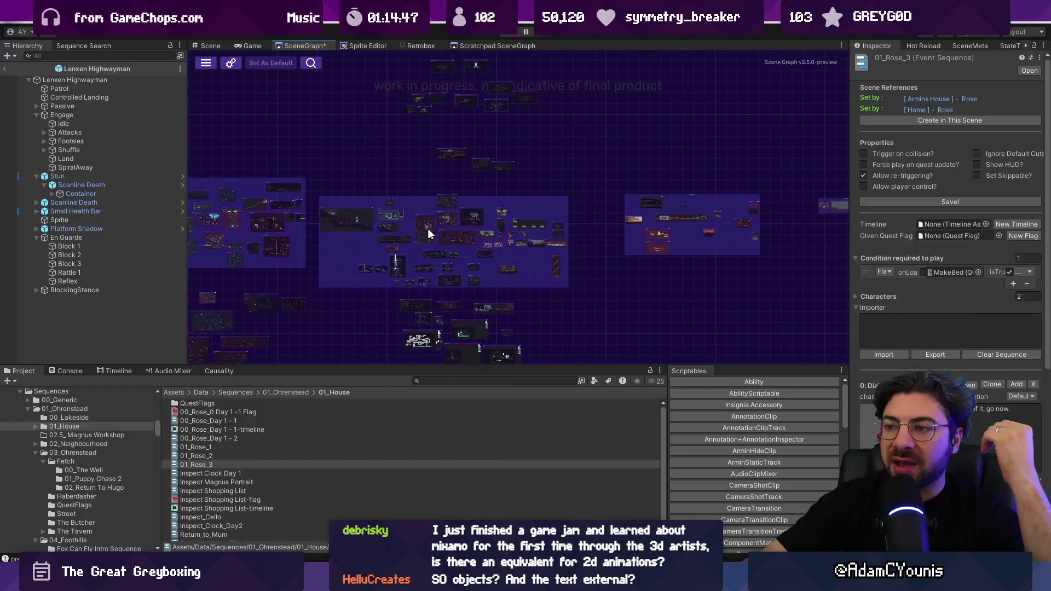
scroll(476, 241, right, 3)
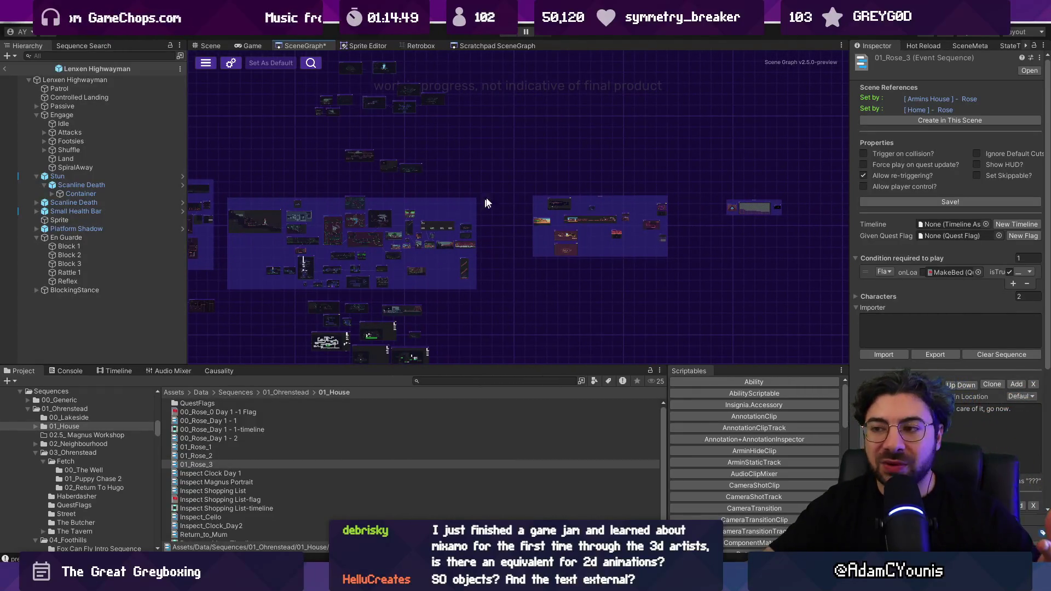
scroll(491, 225, up, 4)
scroll(542, 256, down, 2)
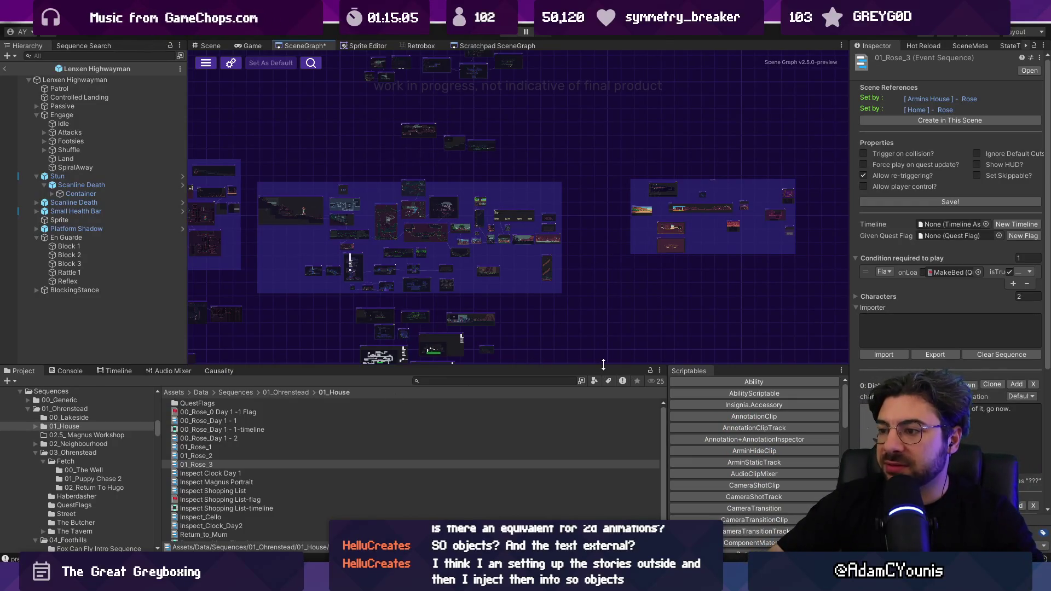
drag(604, 365, 601, 382)
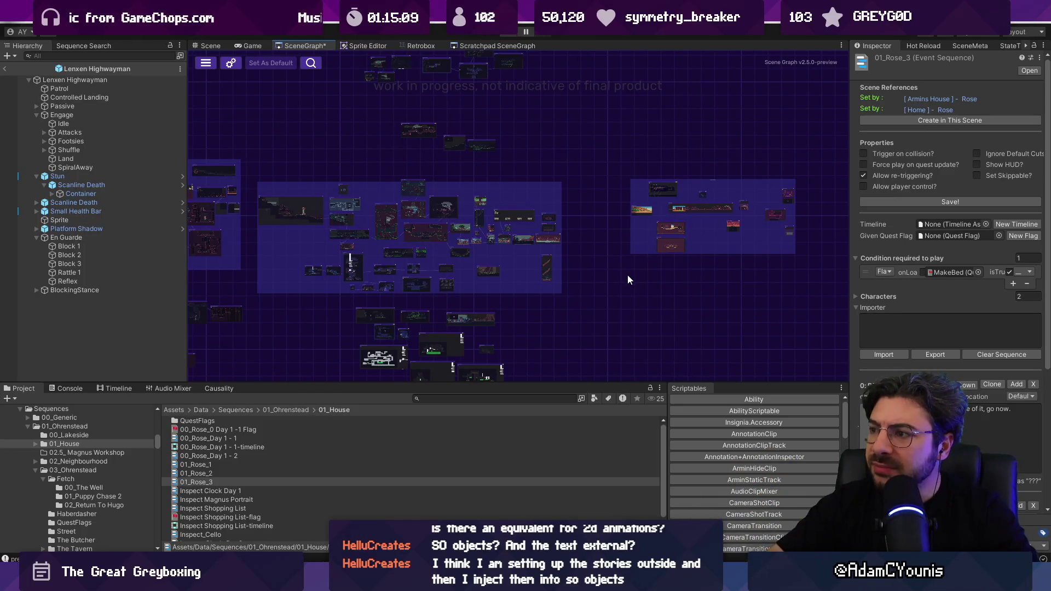
scroll(547, 279, left, 5)
scroll(548, 279, up, 2)
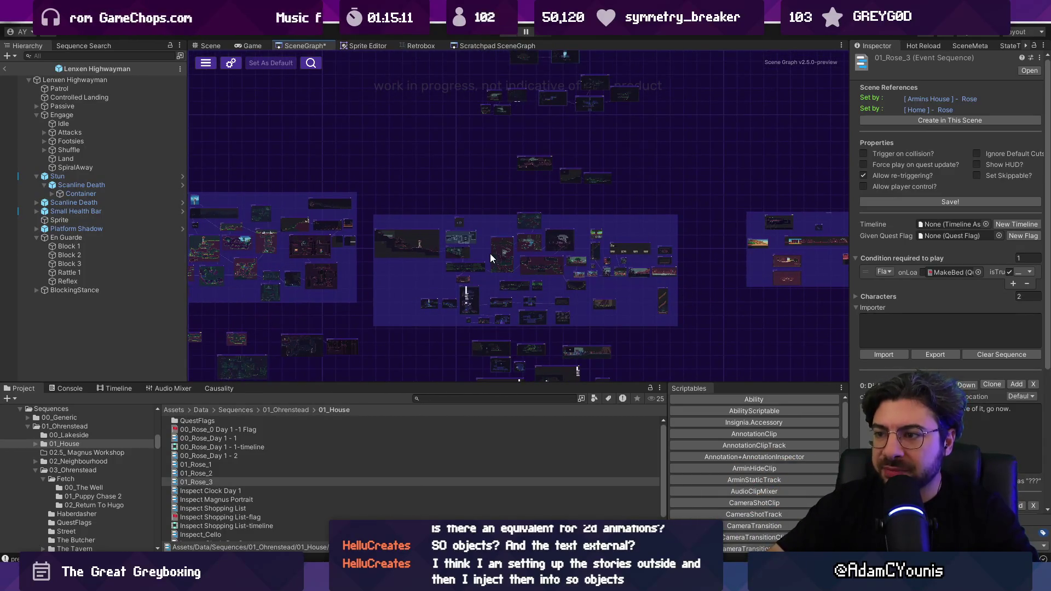
scroll(448, 262, up, 5)
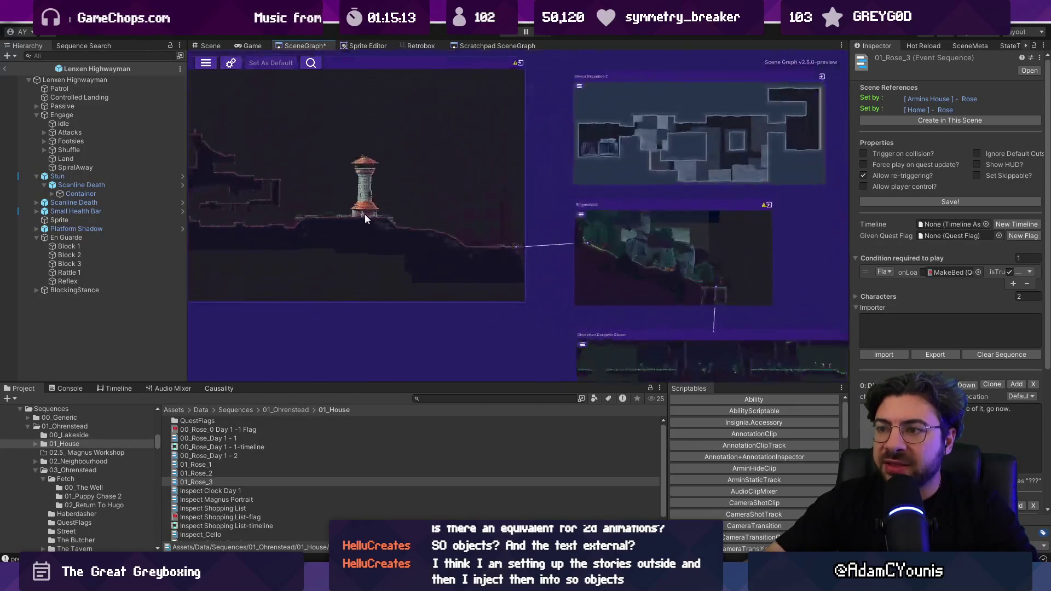
scroll(493, 211, left, 1)
scroll(485, 219, left, 3)
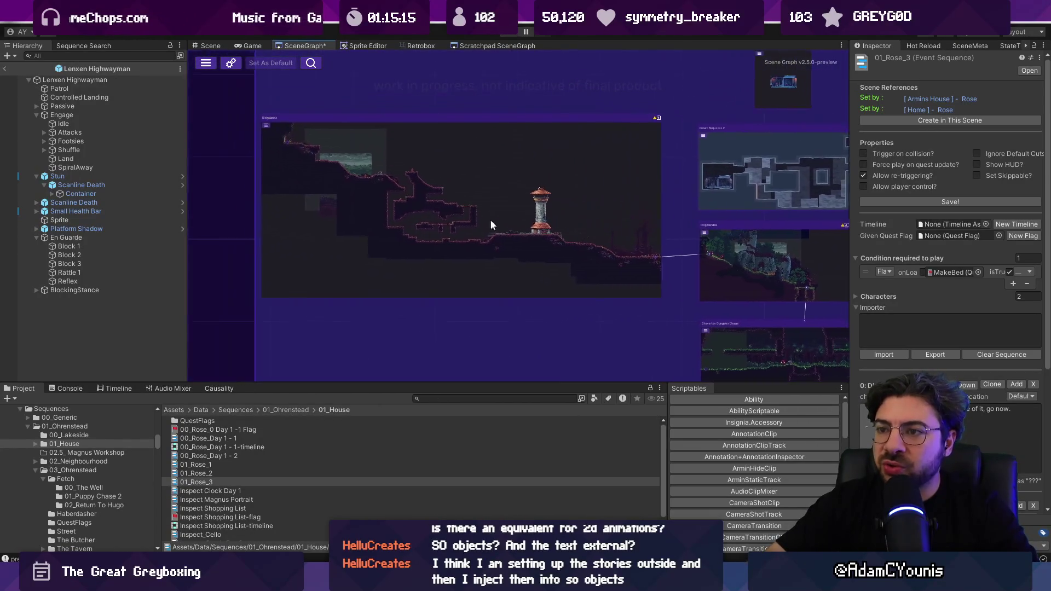
scroll(485, 219, up, 3)
scroll(375, 189, left, 2)
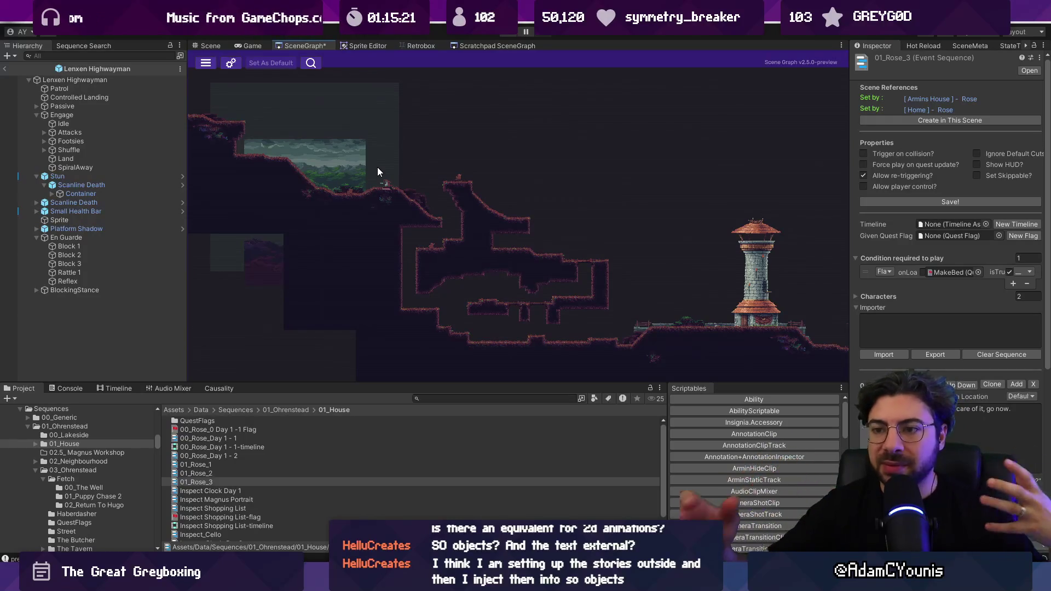
scroll(345, 167, down, 2)
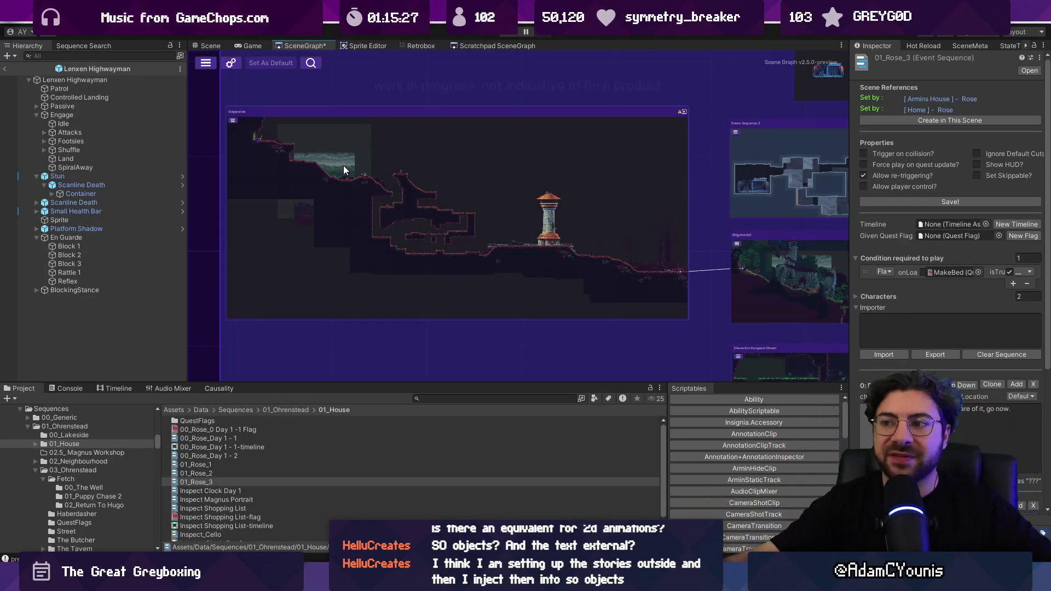
scroll(343, 165, down, 3)
mouse_move(486, 272)
mouse_down()
mouse_move(542, 262)
mouse_move(499, 279)
mouse_up()
drag(772, 271, 580, 263)
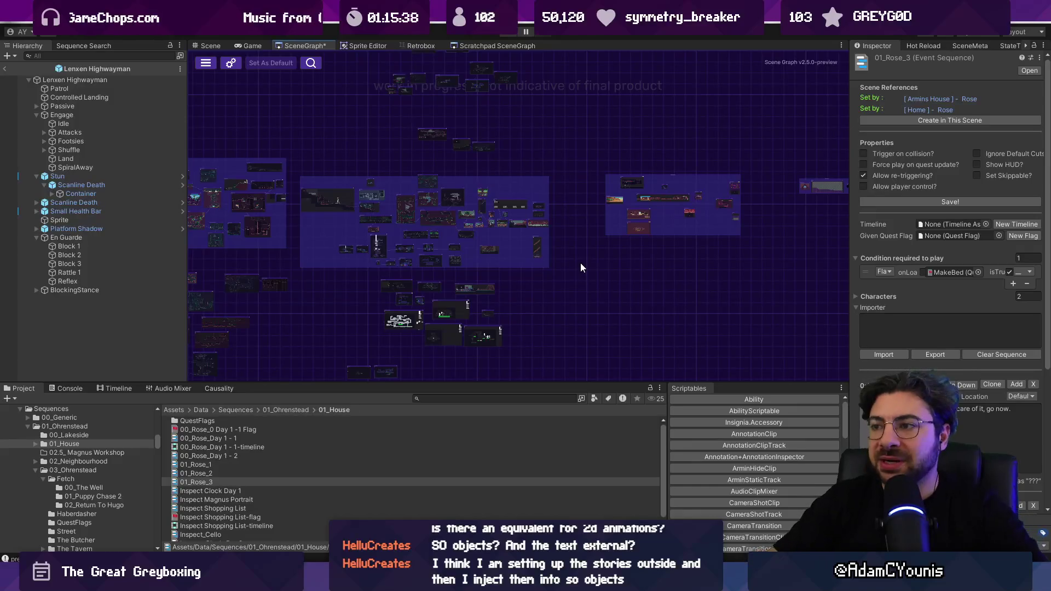
scroll(618, 233, up, 5)
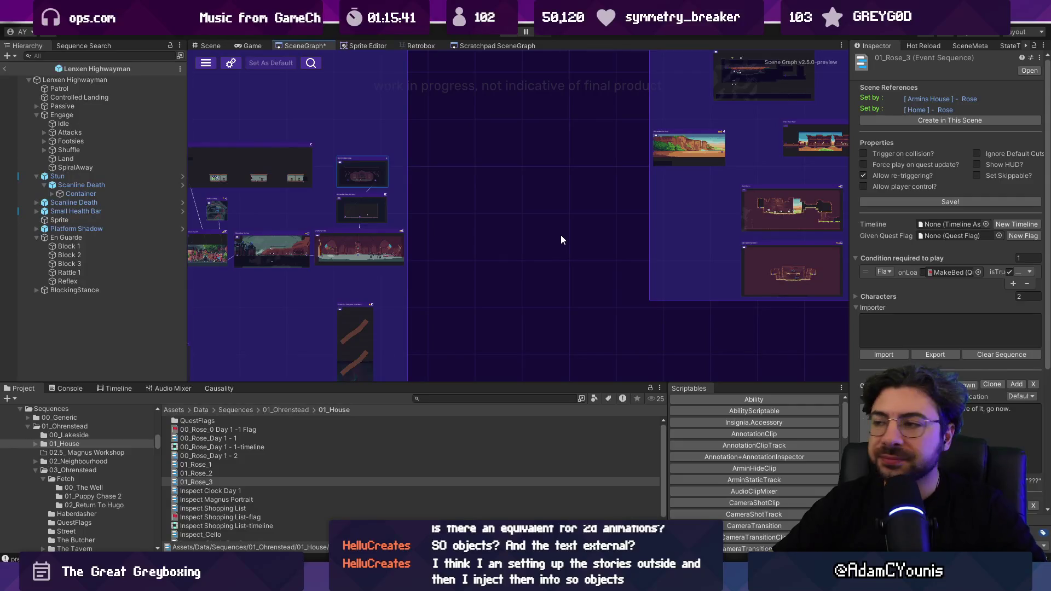
scroll(529, 257, down, 3)
scroll(528, 257, left, 3)
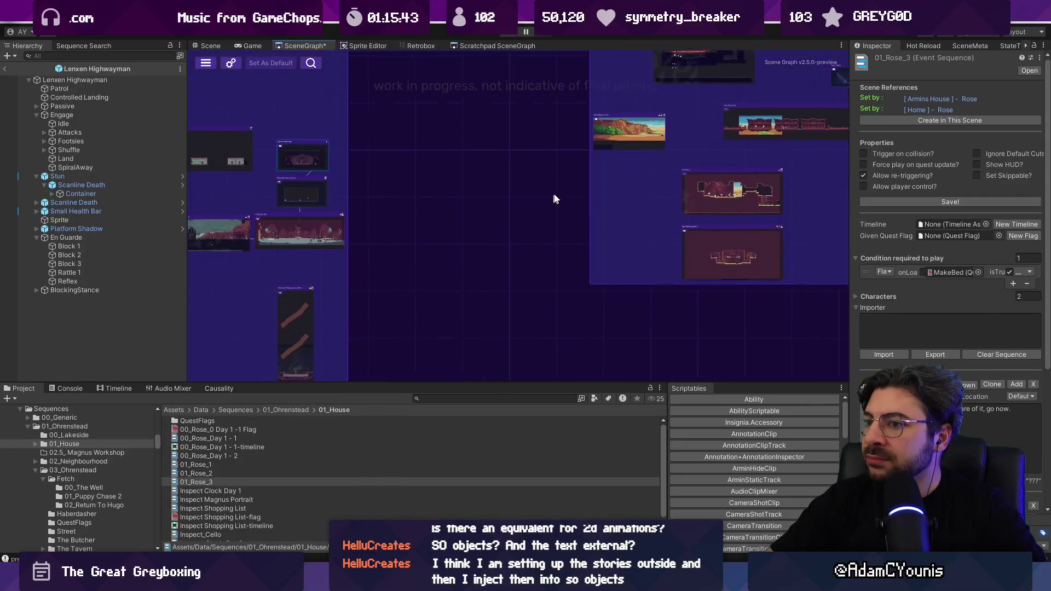
scroll(538, 193, left, 8)
scroll(537, 192, up, 2)
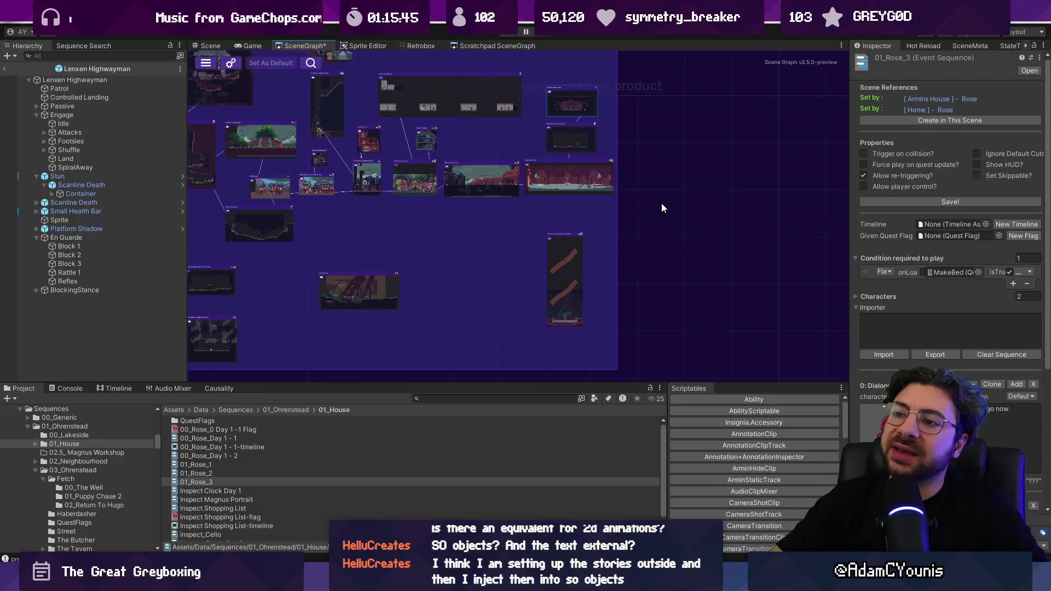
scroll(606, 212, up, 3)
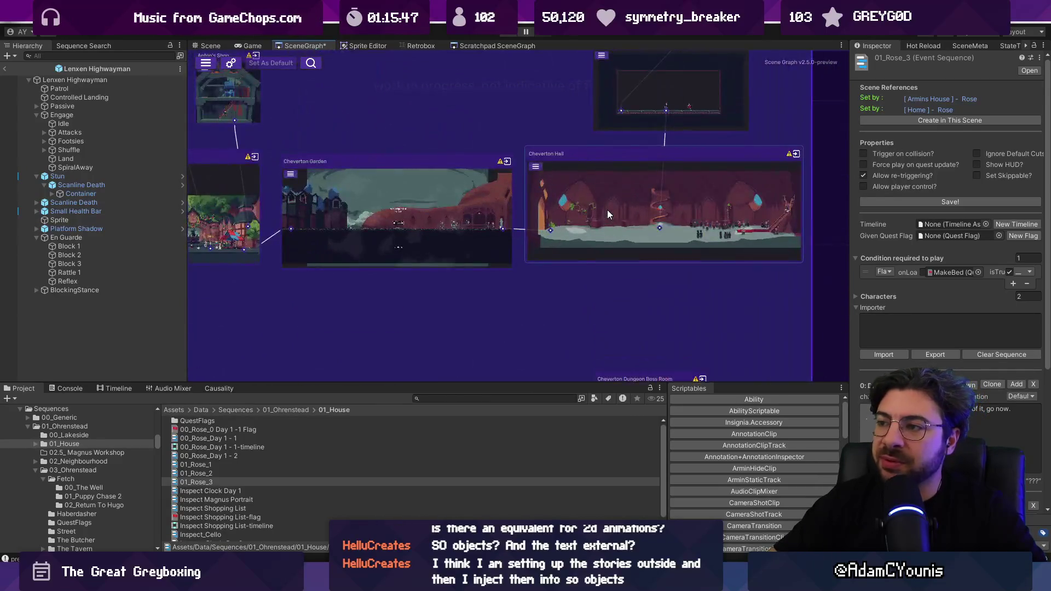
scroll(606, 214, down, 1)
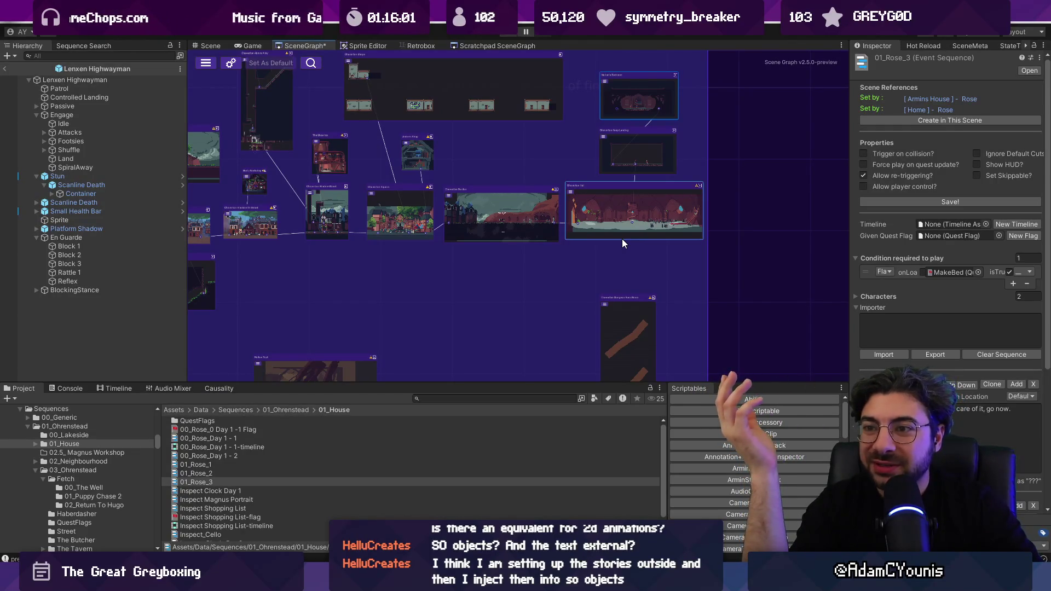
scroll(680, 213, down, 1)
scroll(681, 214, down, 1)
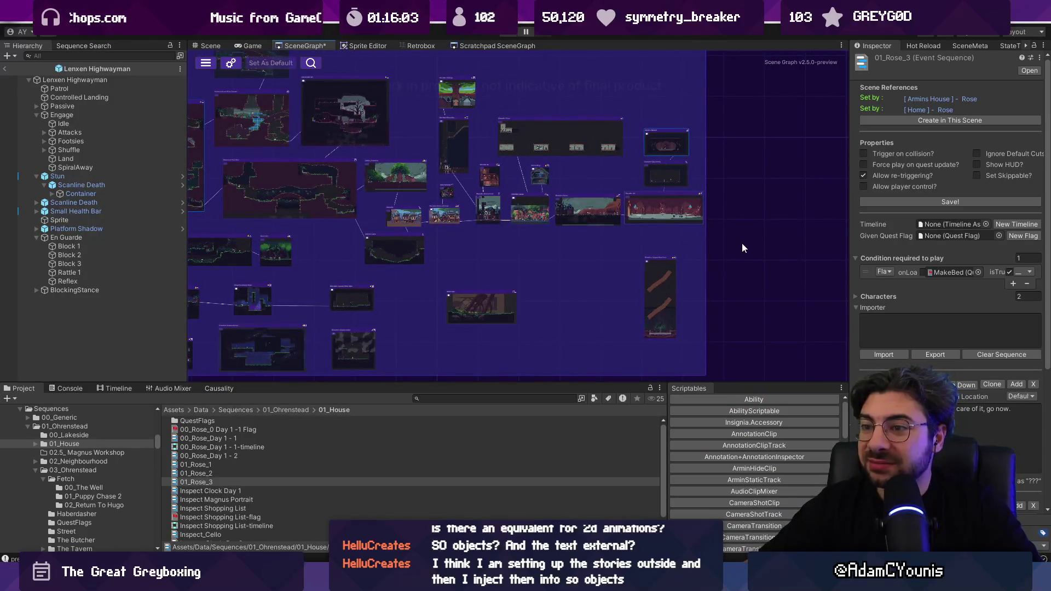
scroll(609, 254, down, 2)
scroll(542, 241, up, 5)
drag(398, 103, 793, 235)
scroll(507, 182, down, 4)
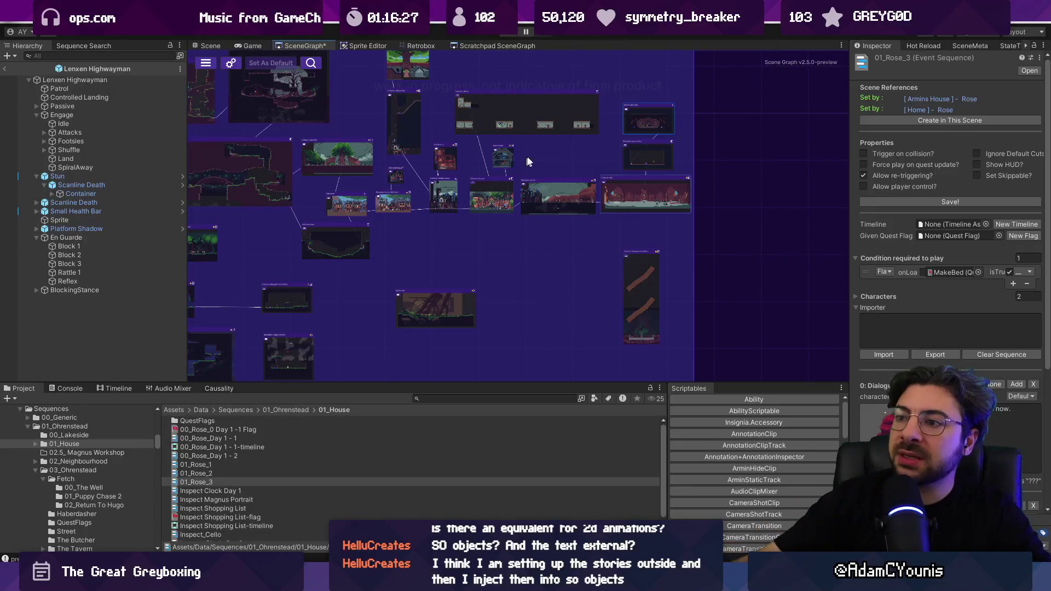
drag(717, 193, 505, 184)
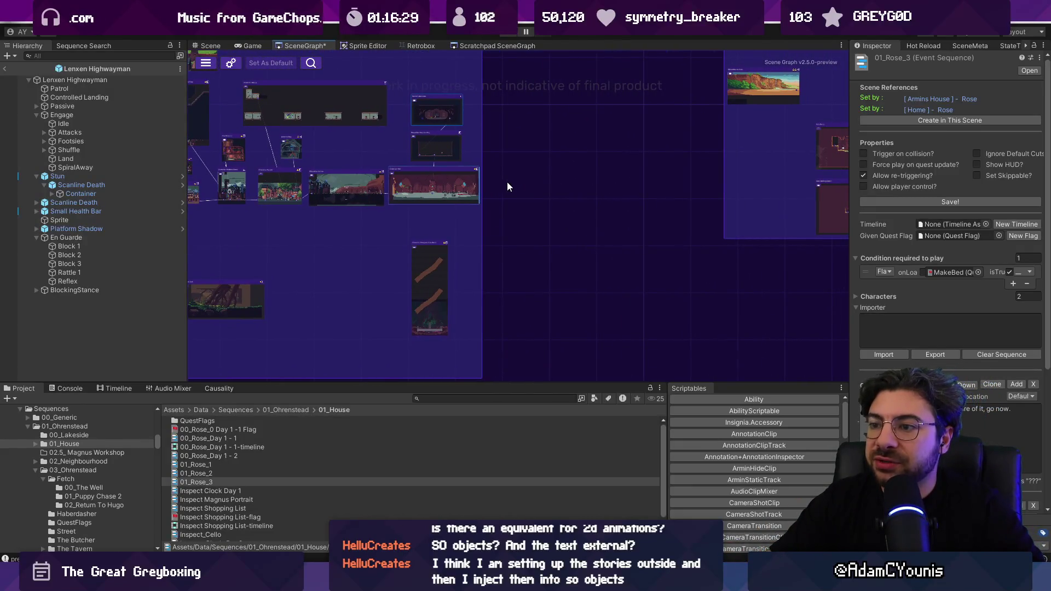
drag(530, 232, 531, 244)
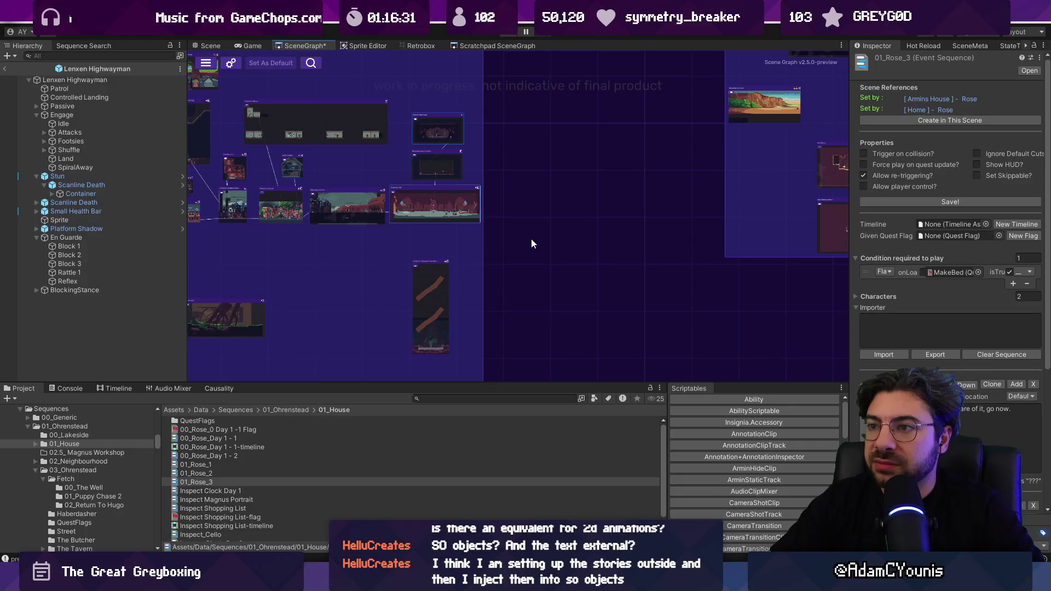
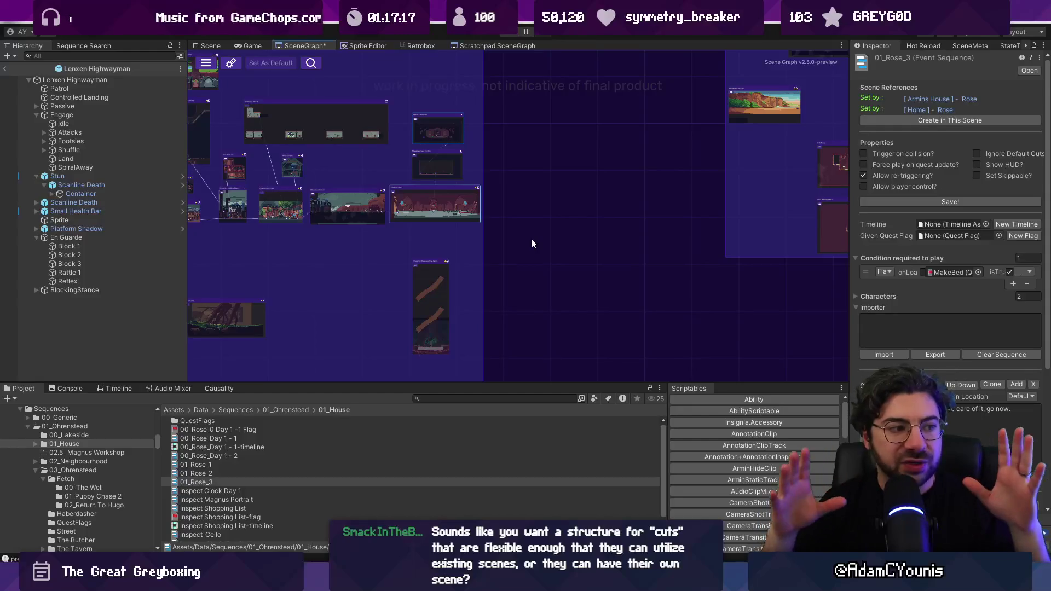
Open Ridgelands2 from the scene graph, play it, and advance the cutscene's first dialogue line
scroll(643, 249, down, 3)
scroll(540, 242, up, 10)
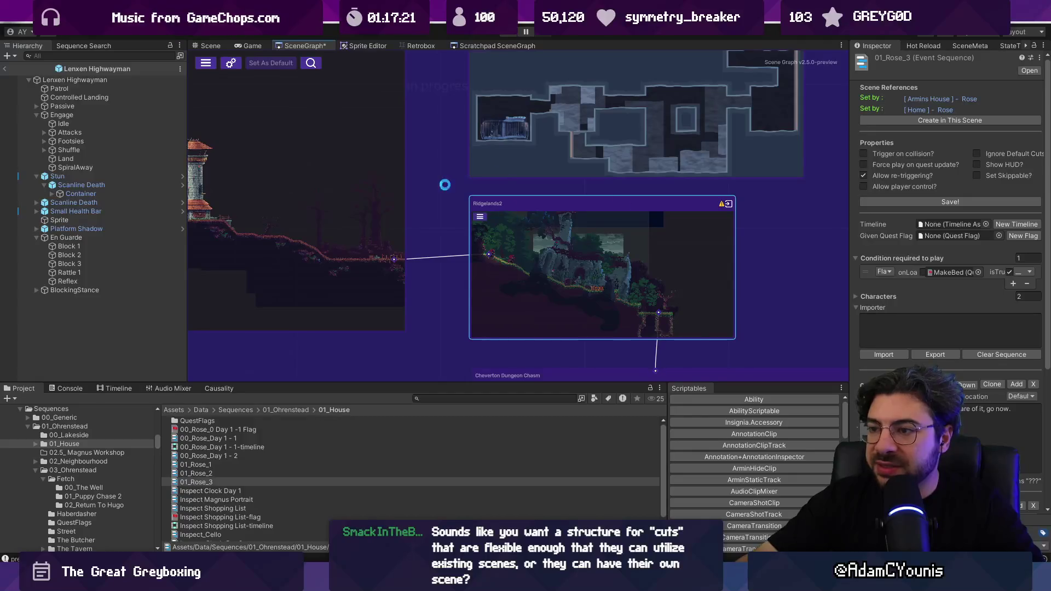
double_click(484, 201)
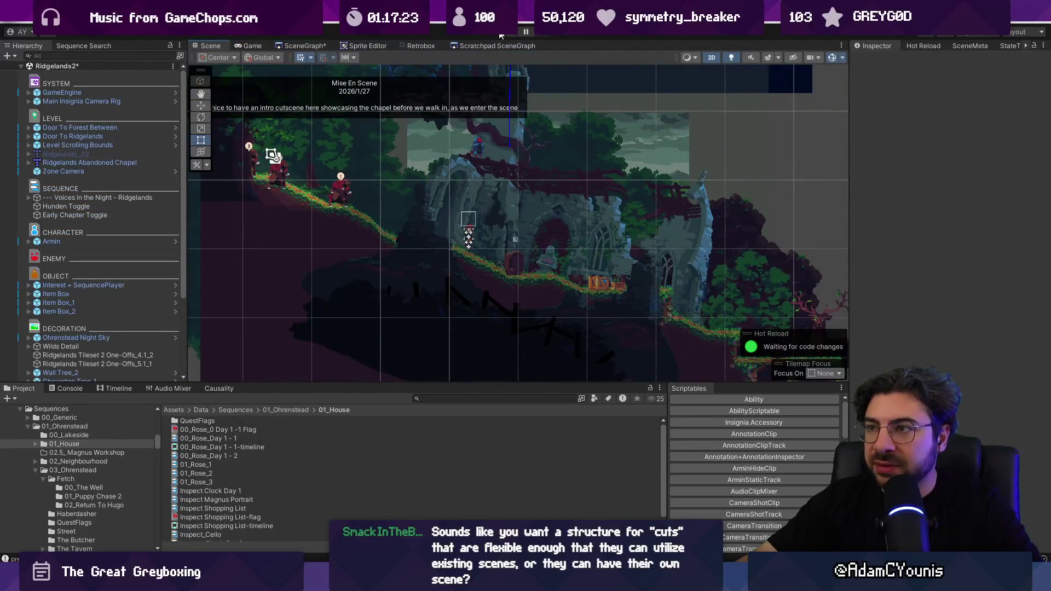
click(515, 34)
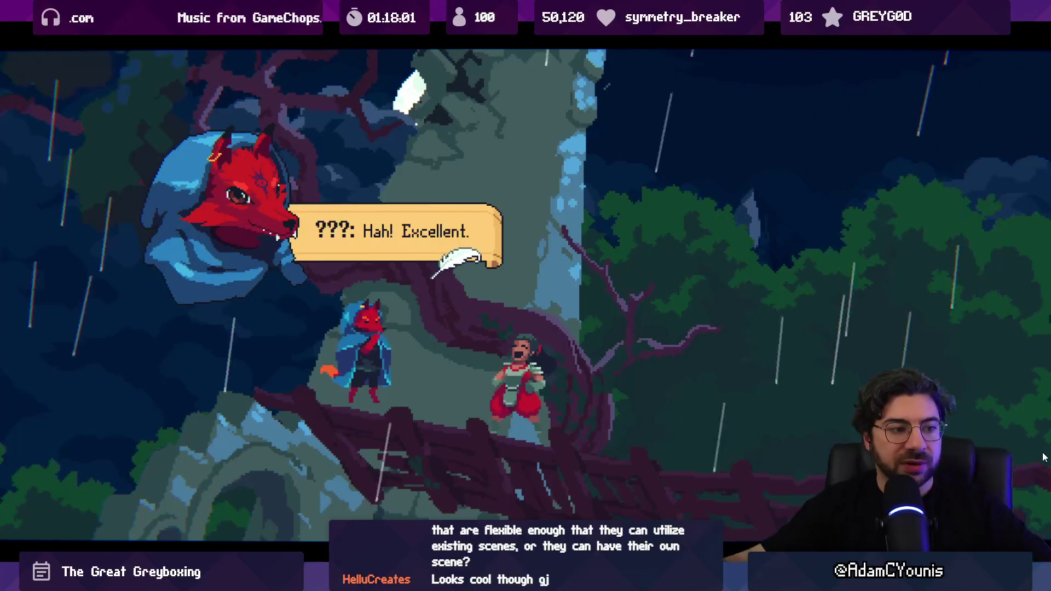
click(640, 330)
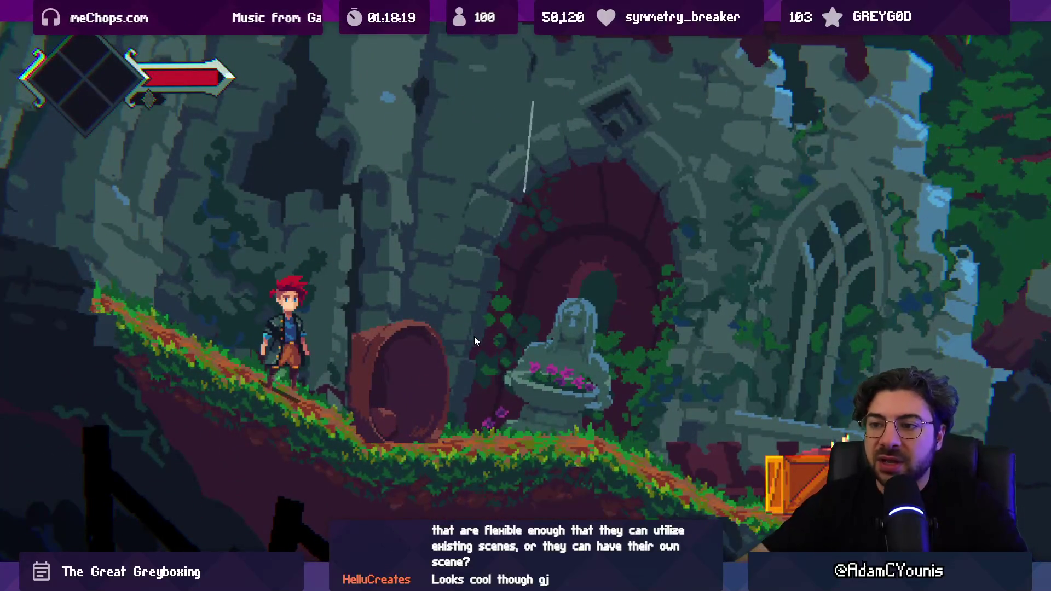
Exit the full-screen game view and stop Play mode to return to editing Ridgelands2
key(shift+space)
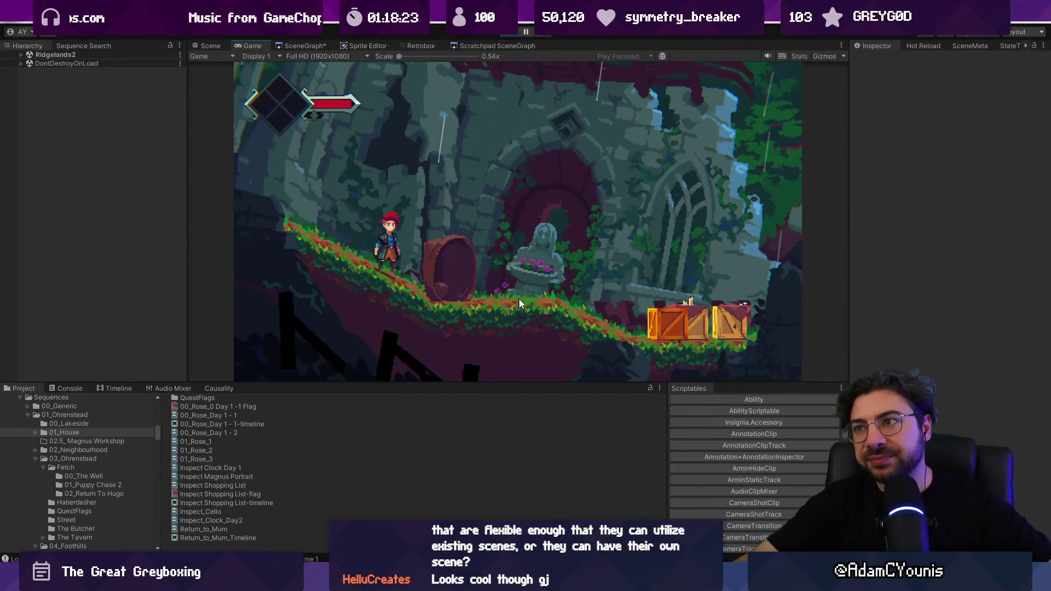
key(ctrl+p)
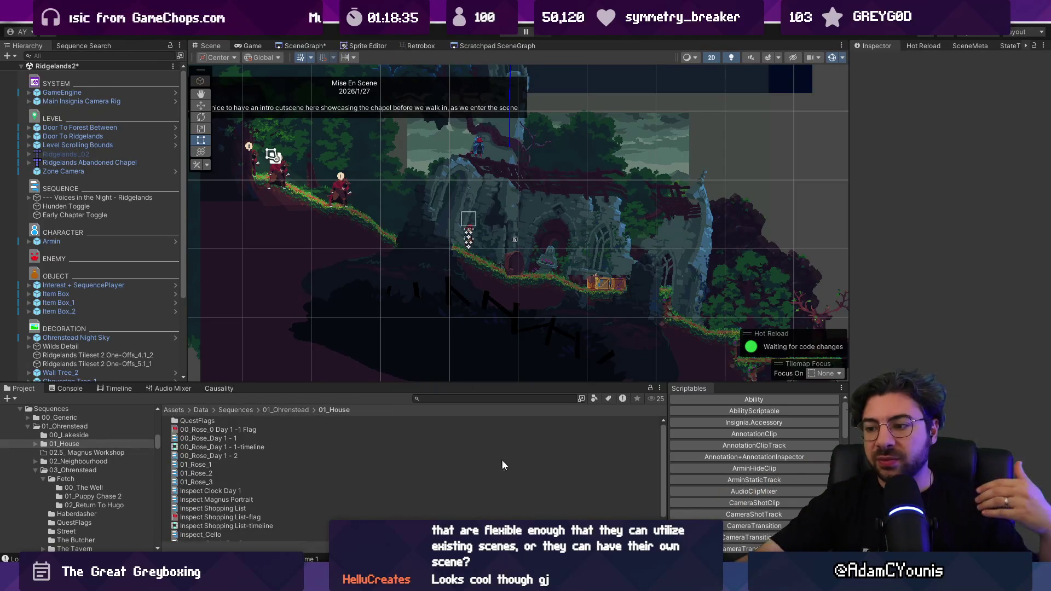
key(alt+Tab)
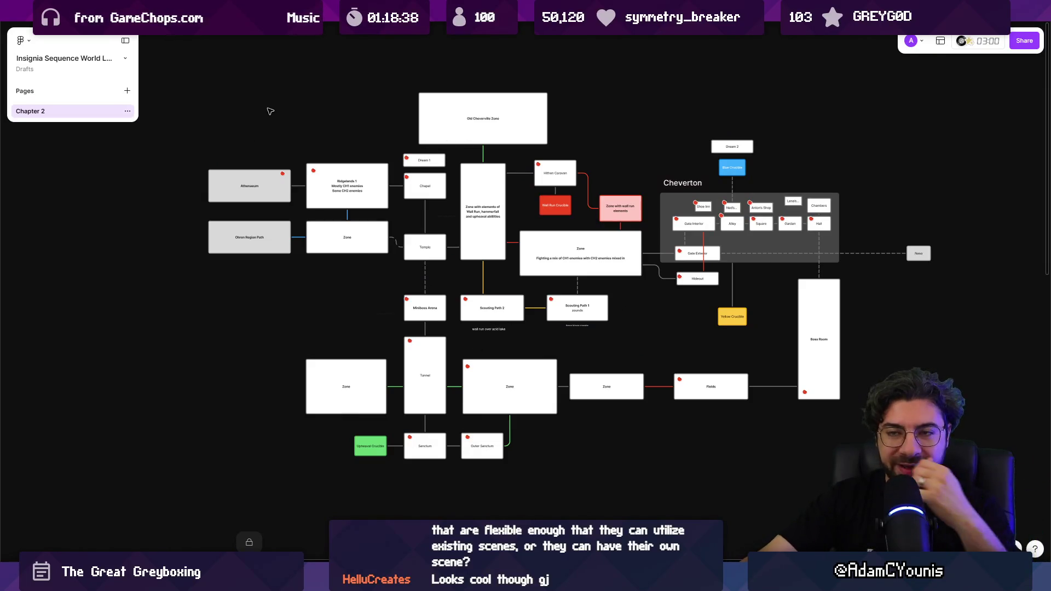
Return from the Figma world-layout board to the Ridgelands2 scene in Unity
key(alt+Tab)
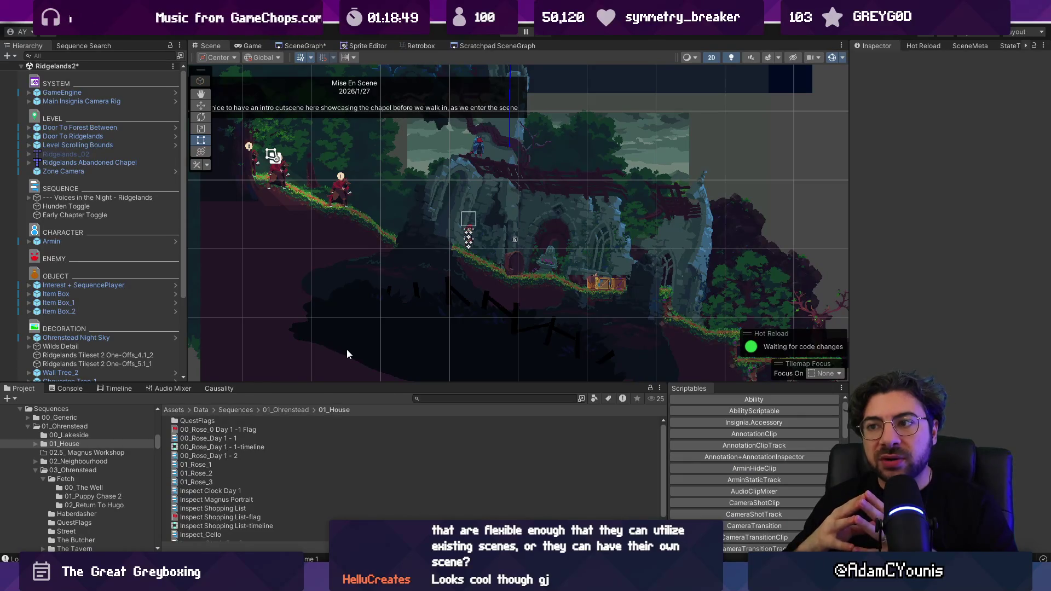
Pan to the tower above the chapel and review 00_Rose_Day 1 - 2's dialogue and Rose portraits
drag(353, 340, 429, 455)
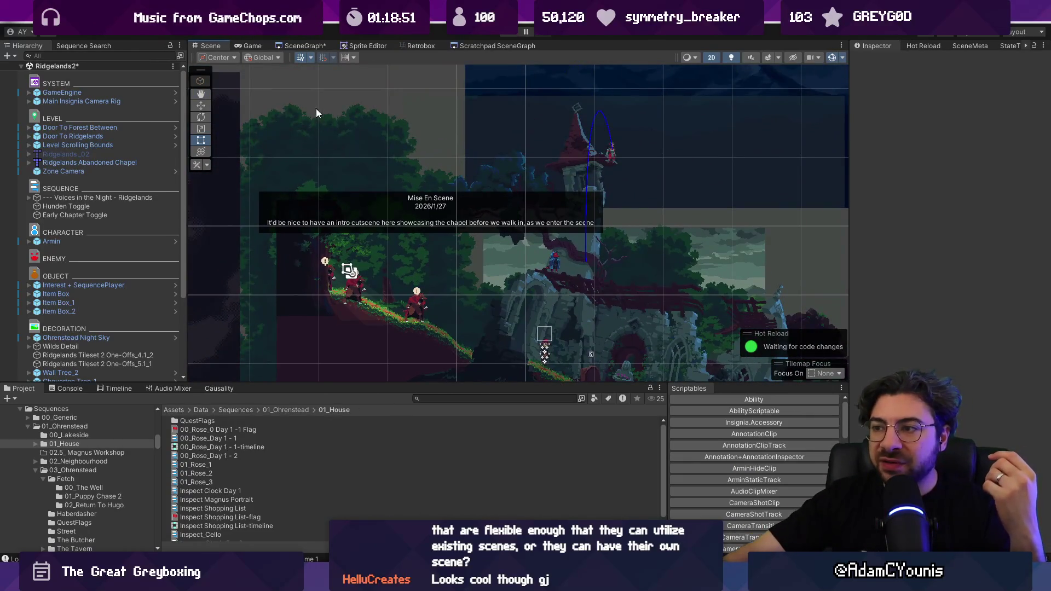
scroll(327, 128, down, 1)
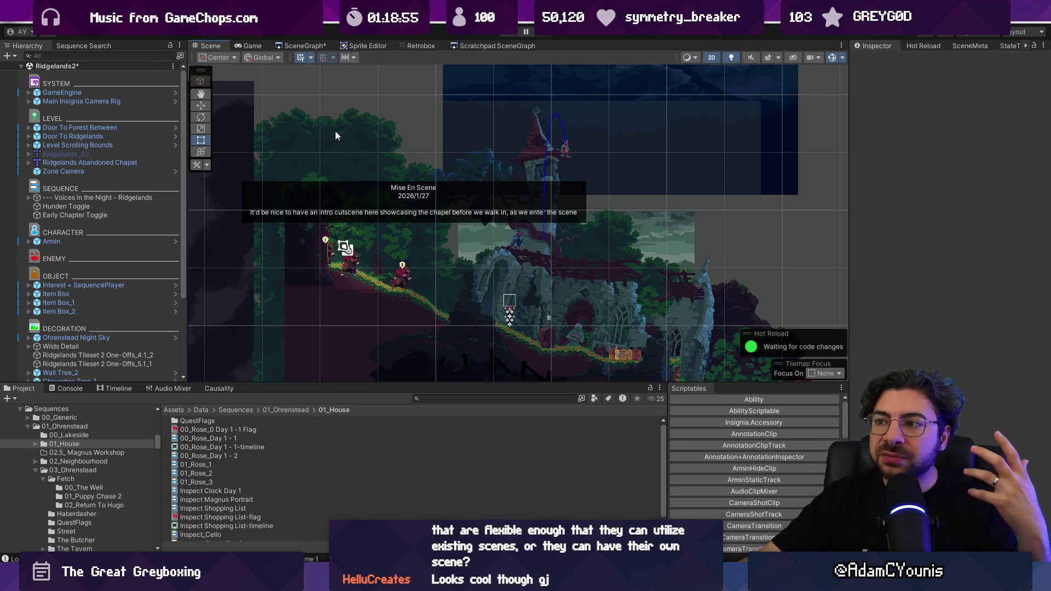
click(216, 455)
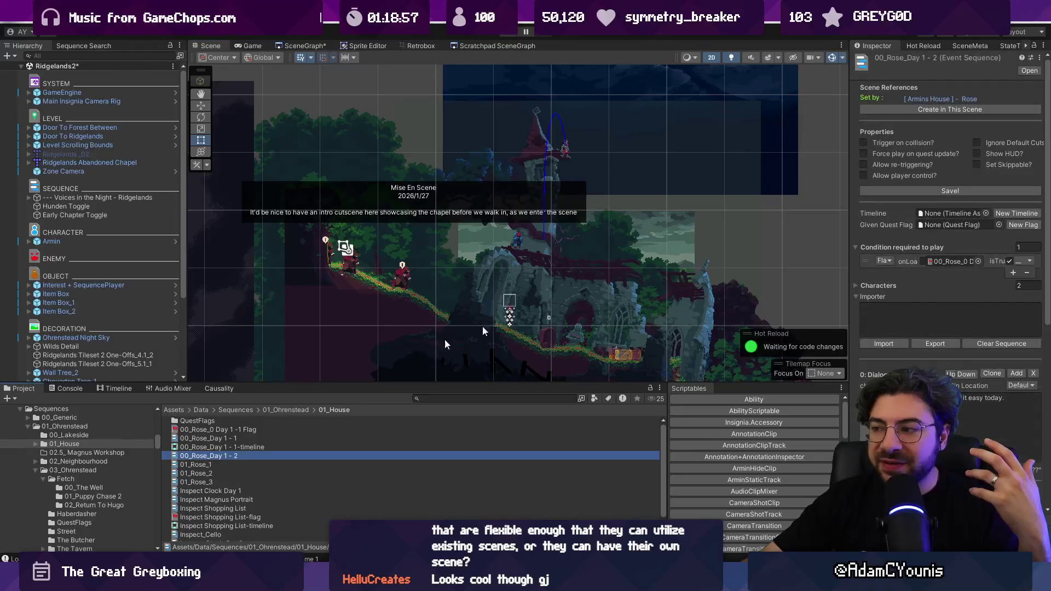
scroll(952, 217, down, 6)
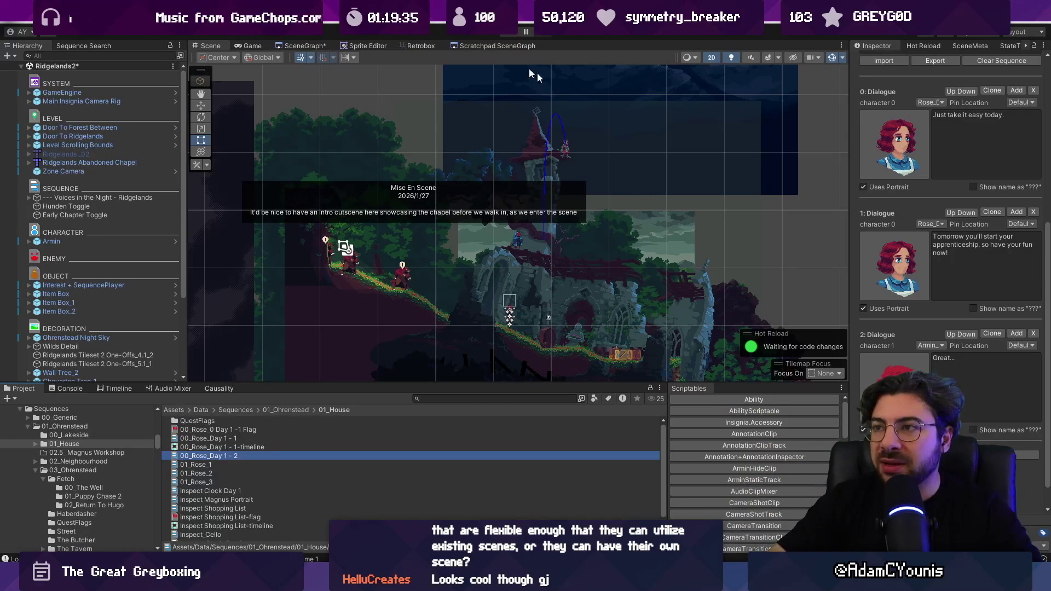
click(321, 44)
Enlarge the project browser and show 01_Ohrenstead's subfolders, 00_Lakeside through The Lost Boy
scroll(409, 104, down, 3)
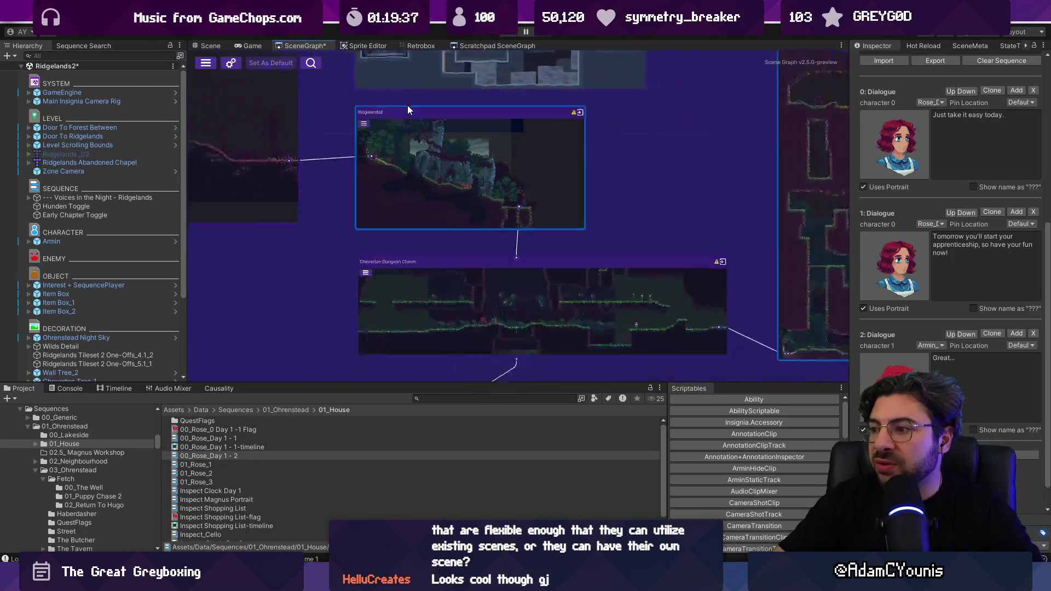
scroll(410, 103, down, 3)
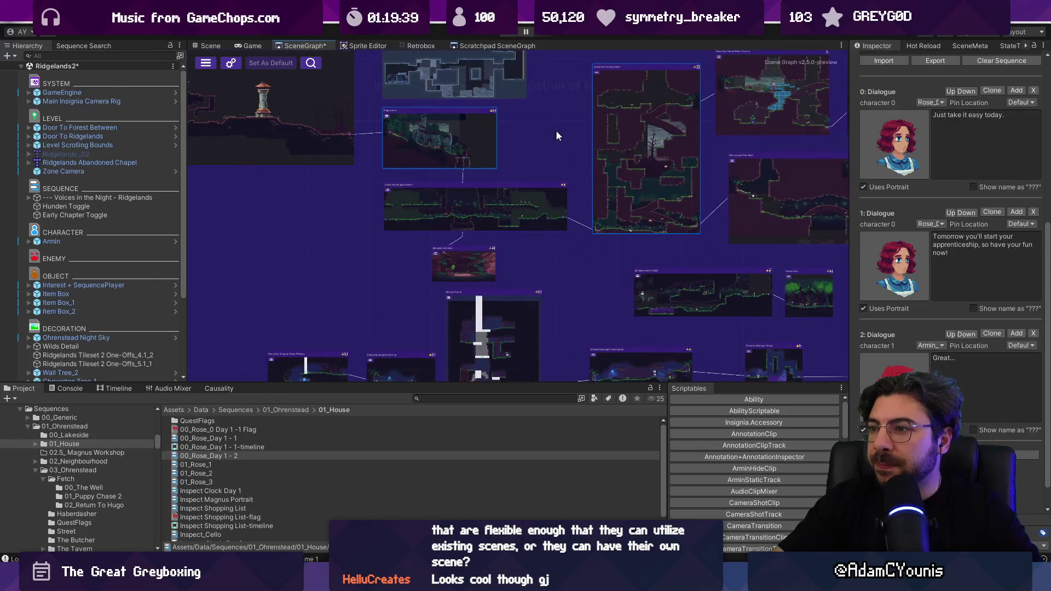
scroll(464, 133, down, 5)
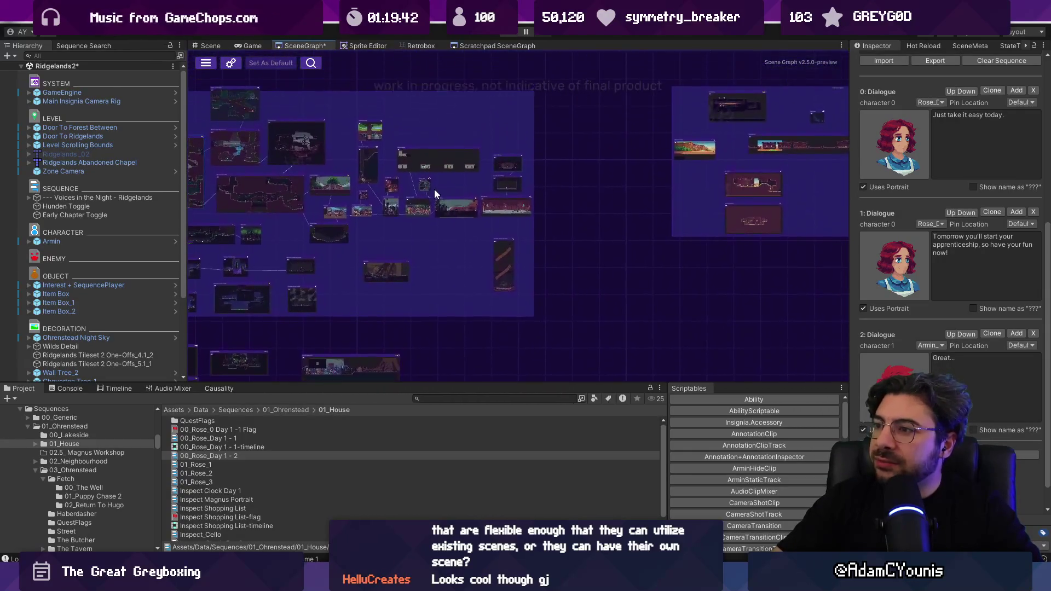
scroll(521, 205, up, 5)
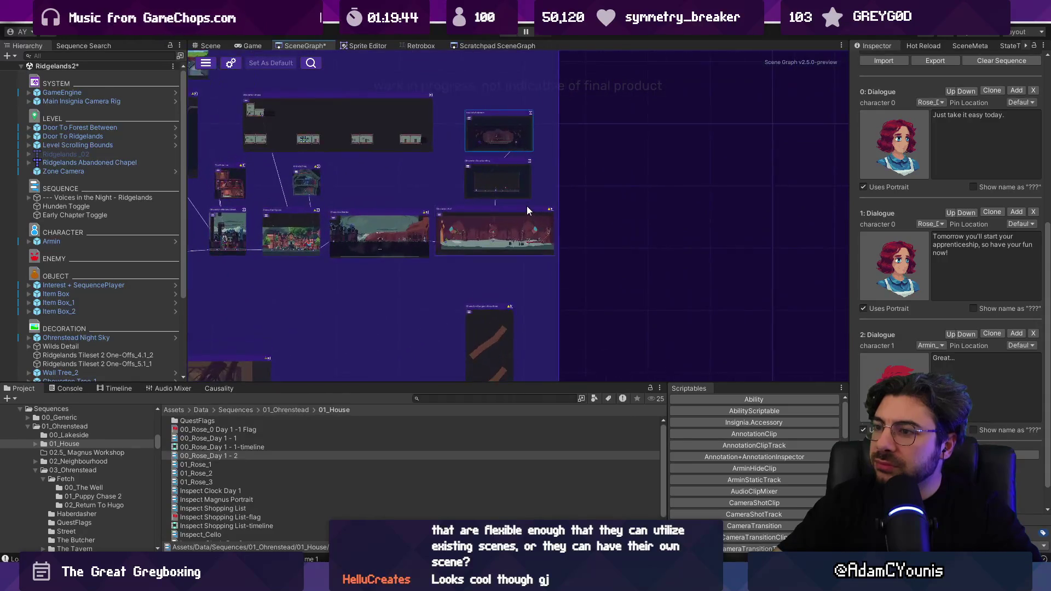
scroll(526, 206, down, 3)
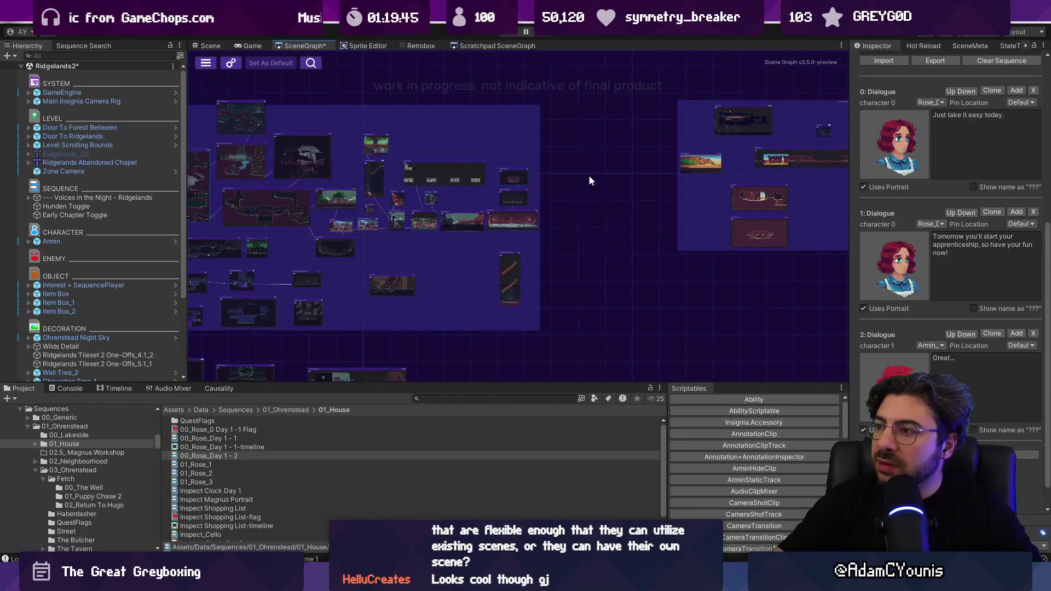
scroll(476, 204, up, 3)
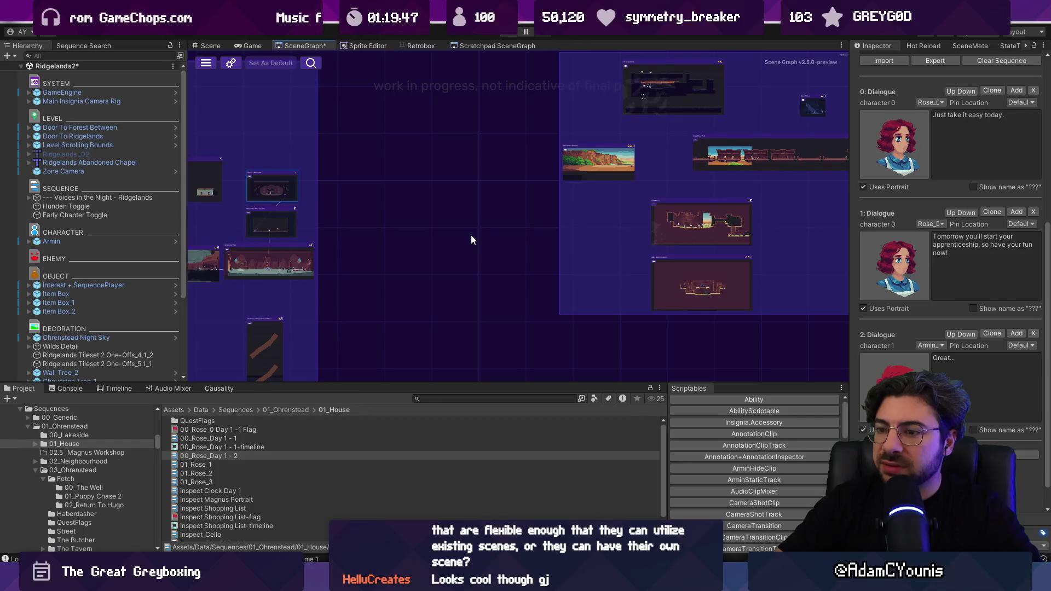
mouse_move(460, 384)
mouse_down()
mouse_move(454, 295)
mouse_move(457, 368)
mouse_up()
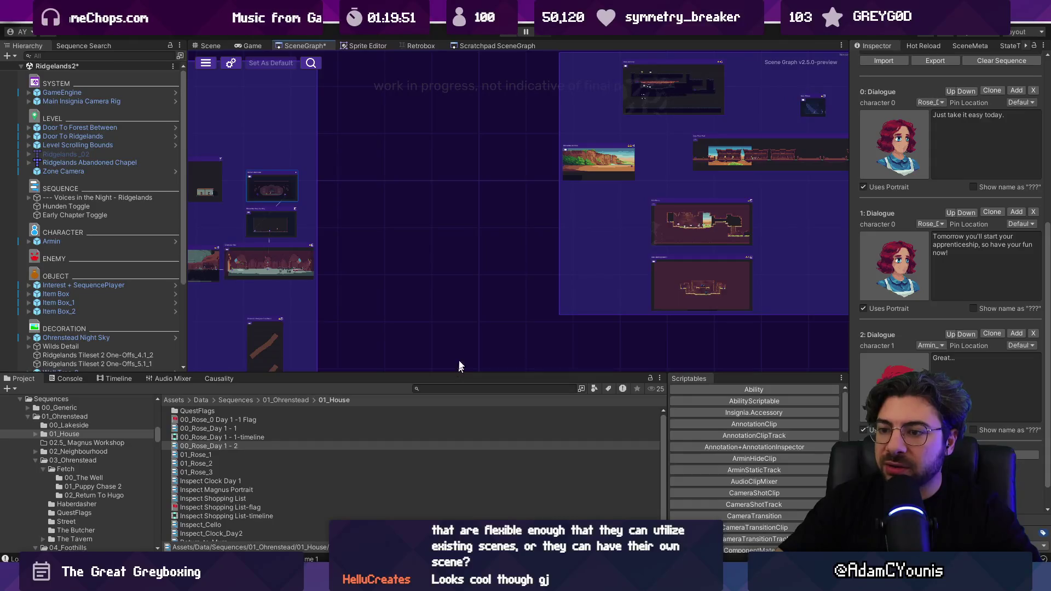
scroll(434, 288, down, 5)
drag(447, 284, 503, 207)
mouse_move(334, 382)
mouse_down()
mouse_move(219, 241)
mouse_move(109, 164)
mouse_up()
click(65, 203)
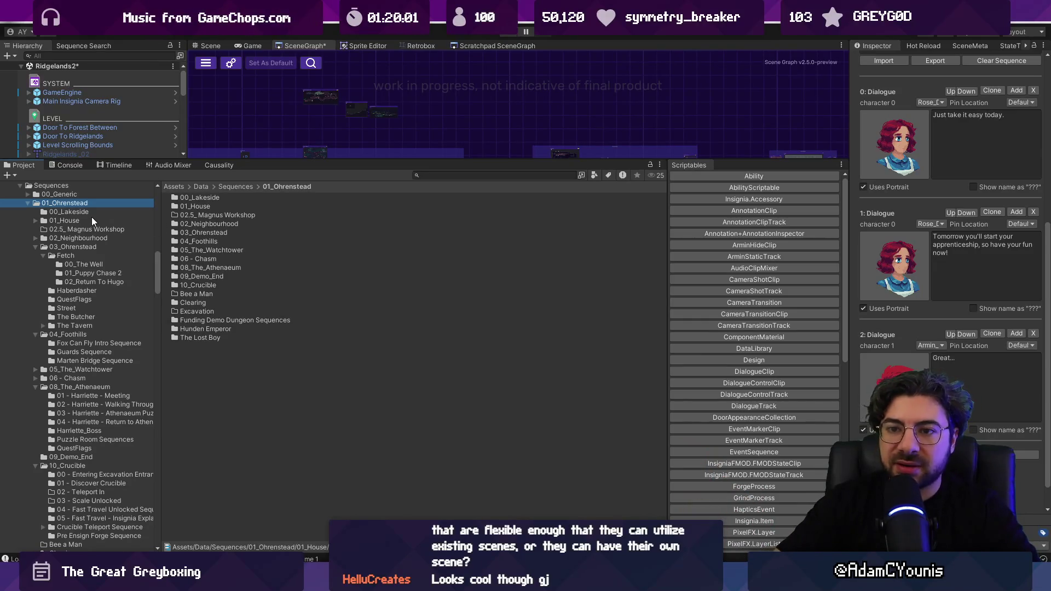
Collapse the 04_Foothills, 08_The_Athenaeum, 10_Crucible and 01_Ohrenstead folders in the Project tree
click(69, 221)
click(36, 247)
click(36, 256)
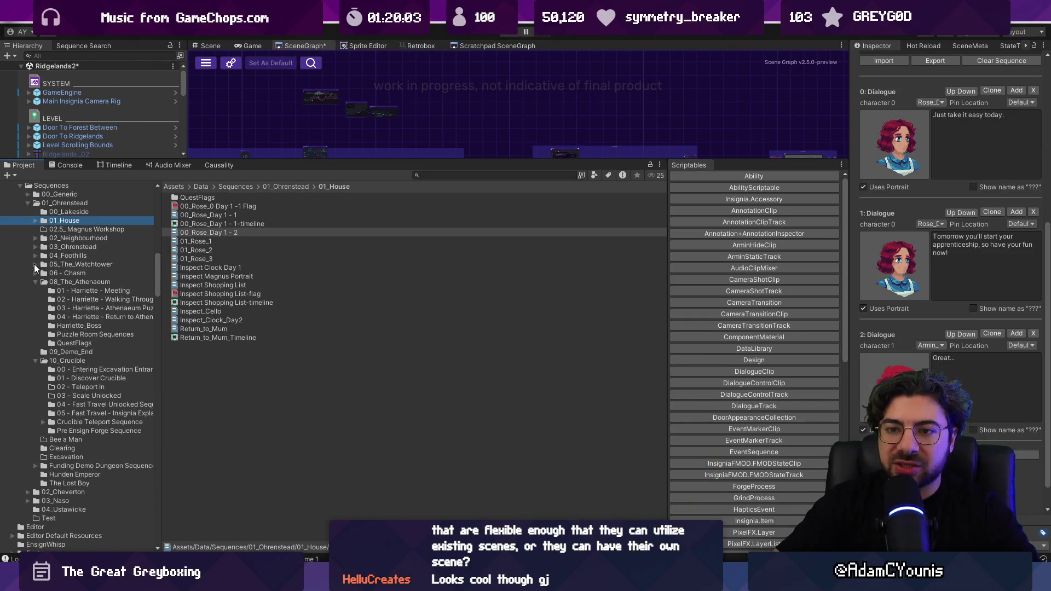
click(36, 282)
click(35, 300)
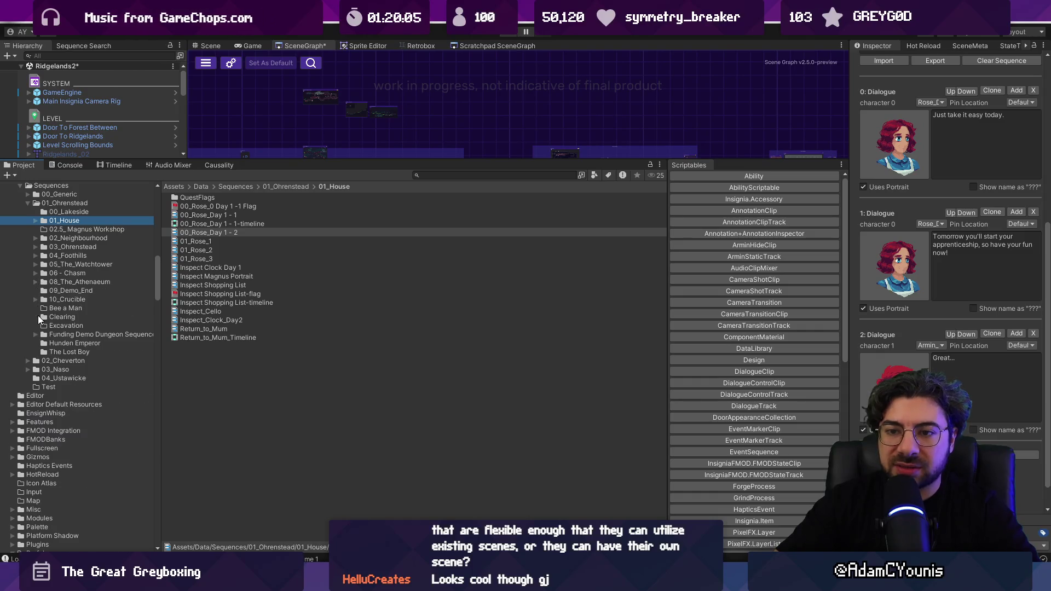
click(25, 205)
Expand 02_Cheverton to list Outside Cheverton's Meet Gatekeeper assets, then enlarge the scene graph
click(27, 212)
click(42, 224)
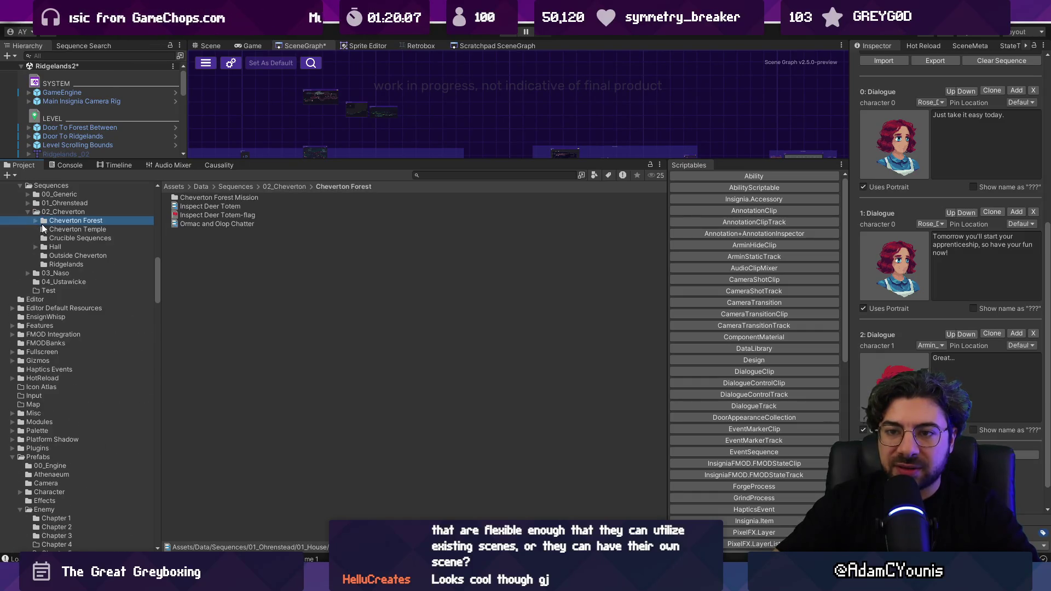
click(34, 221)
key(Down)
key(Down)
key(Down)
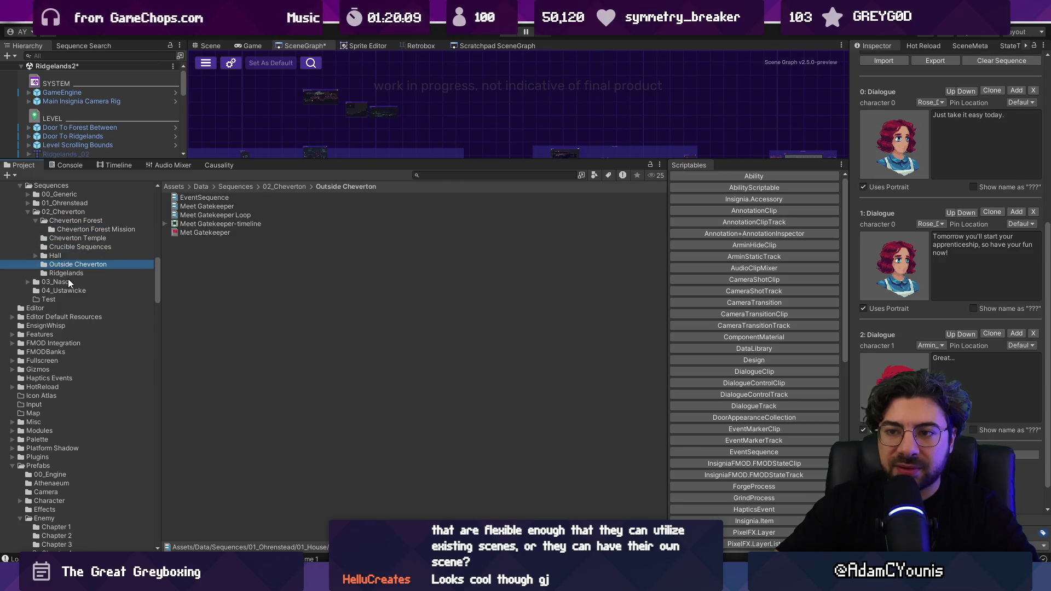
key(Up)
key(Up)
key(Up)
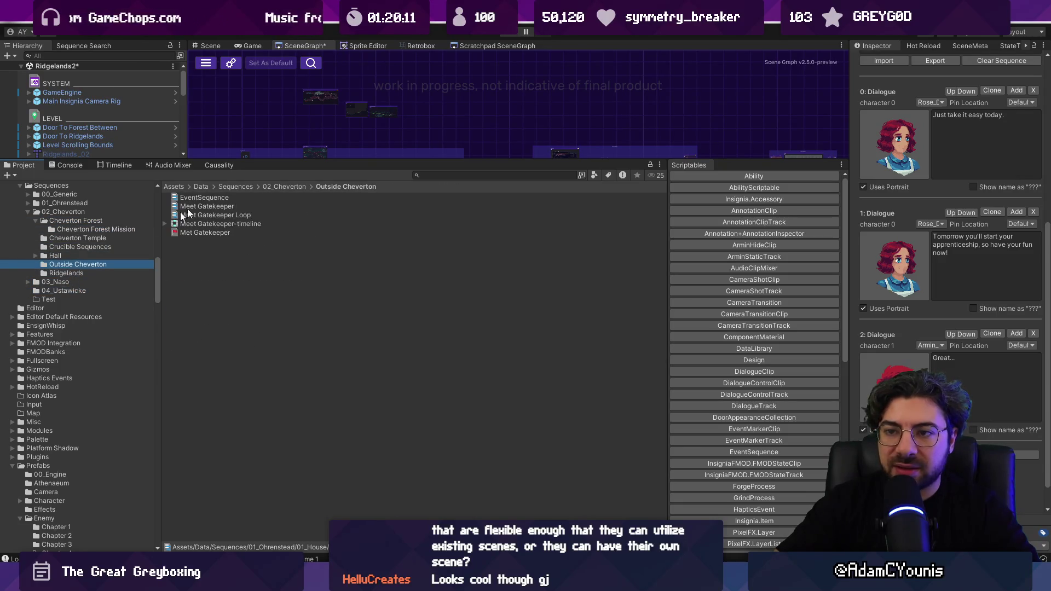
drag(297, 160, 289, 314)
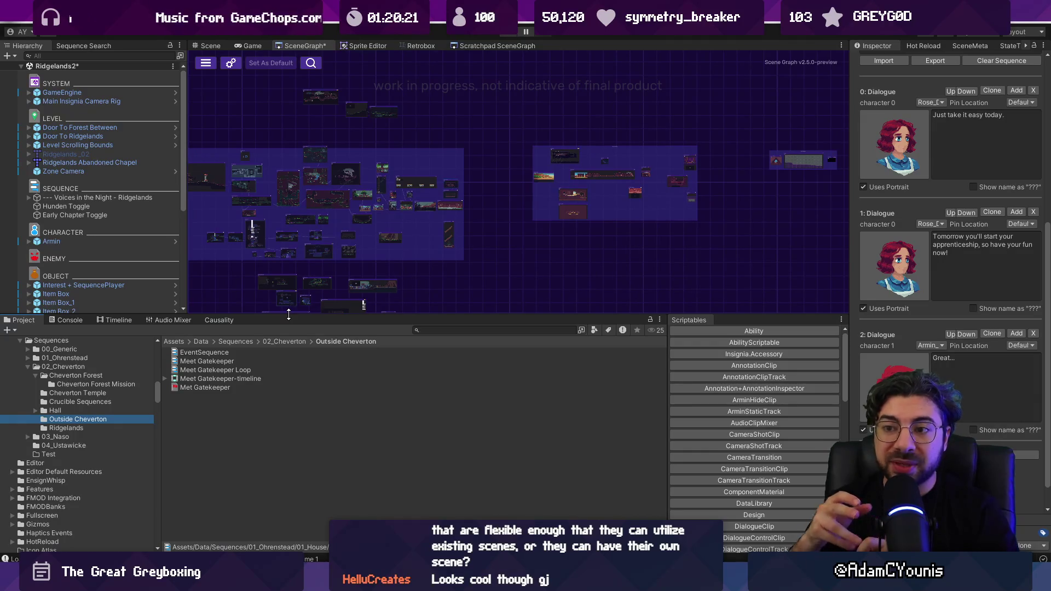
Survey the scene graph's room clusters, then show Meet Gatekeeper's dialogue in the Inspector
drag(321, 252, 455, 218)
scroll(455, 218, up, 3)
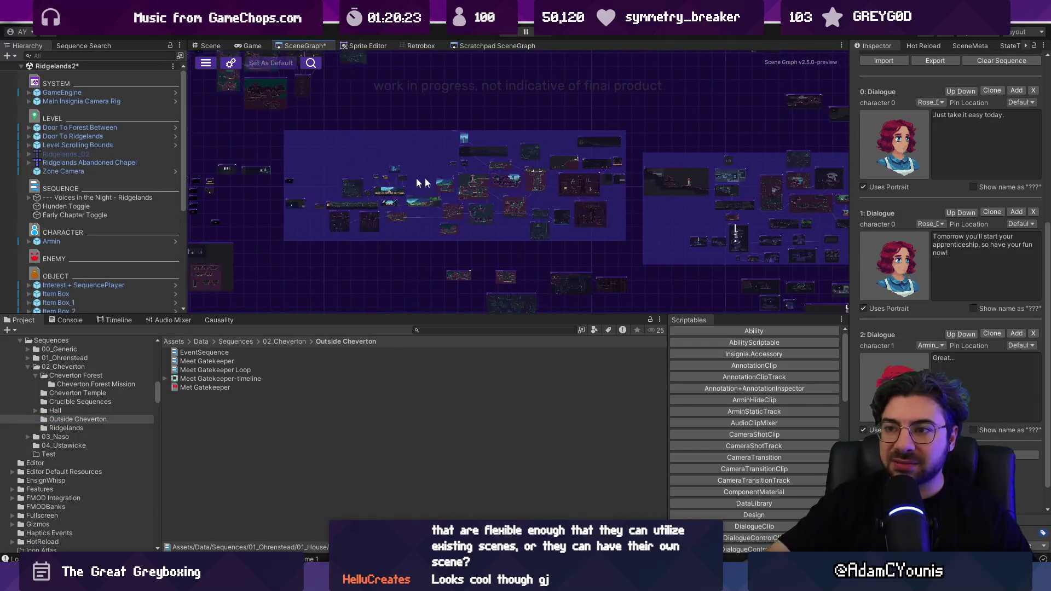
scroll(377, 199, up, 5)
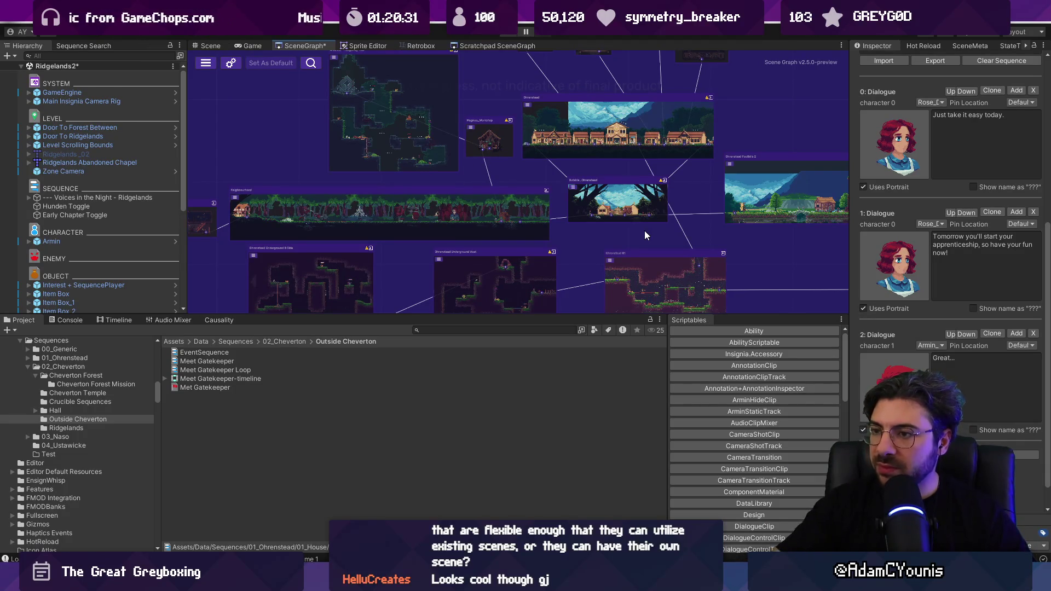
scroll(642, 235, down, 8)
scroll(701, 224, up, 5)
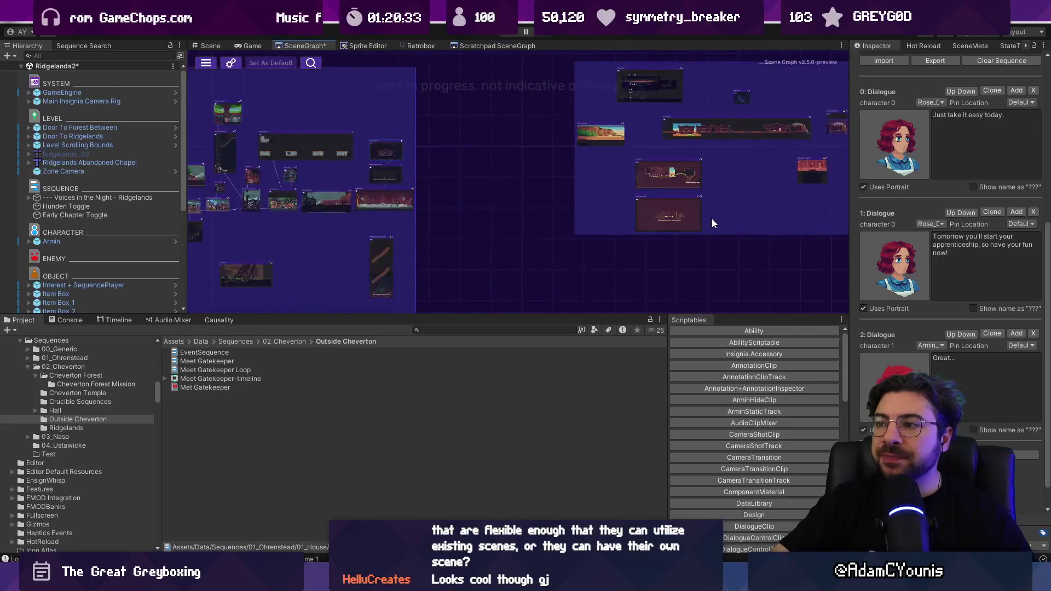
scroll(507, 206, down, 2)
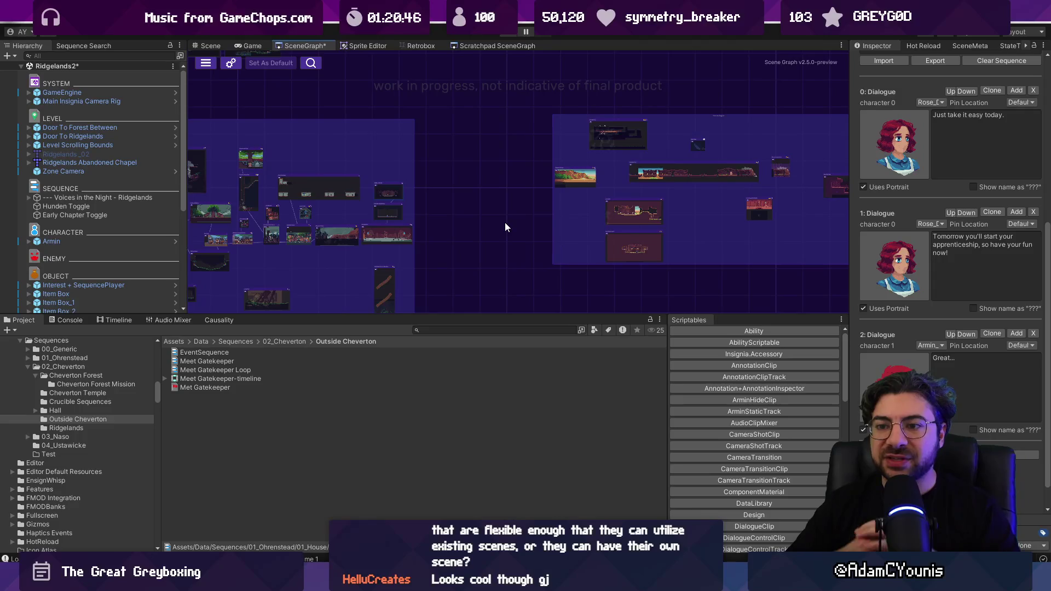
click(203, 362)
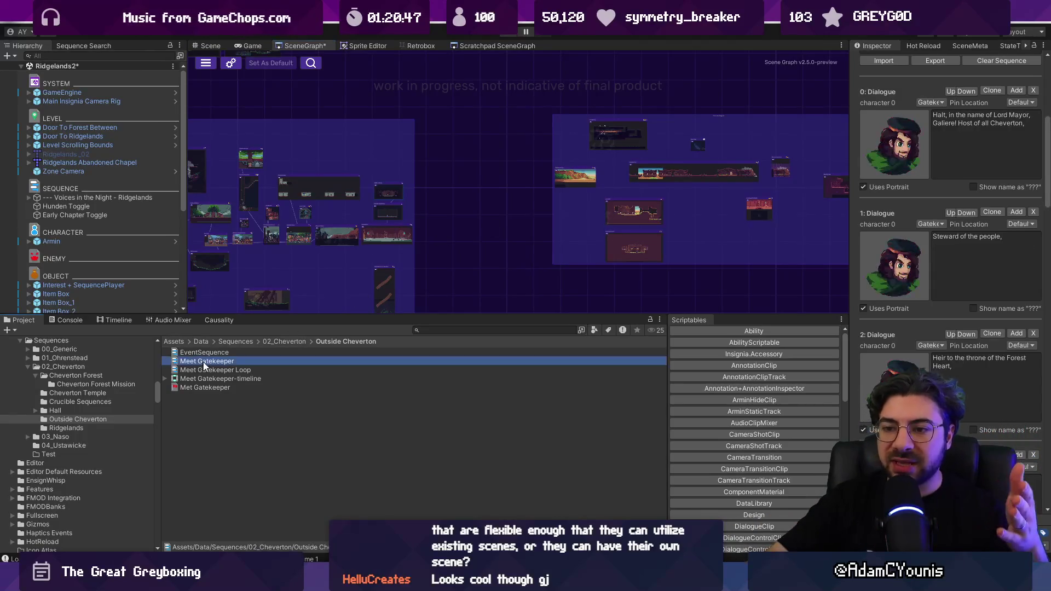
Show Meet Gatekeeper Loop's "Don't go anywhere, kidnapper!" line and box-select rooms in the scene graph
click(216, 371)
scroll(626, 212, down, 5)
scroll(630, 211, up, 5)
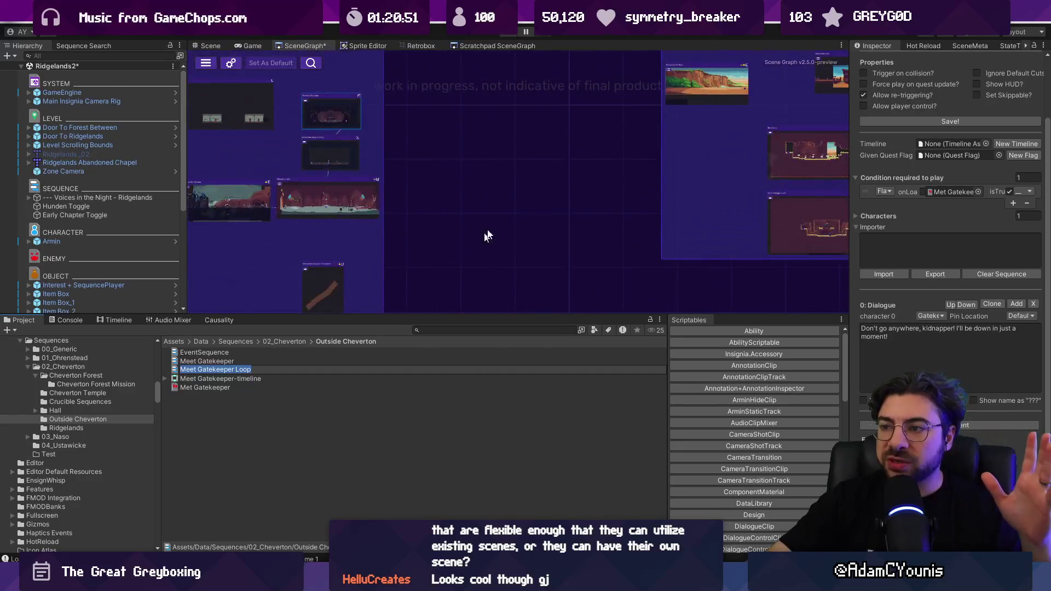
drag(638, 292, 643, 292)
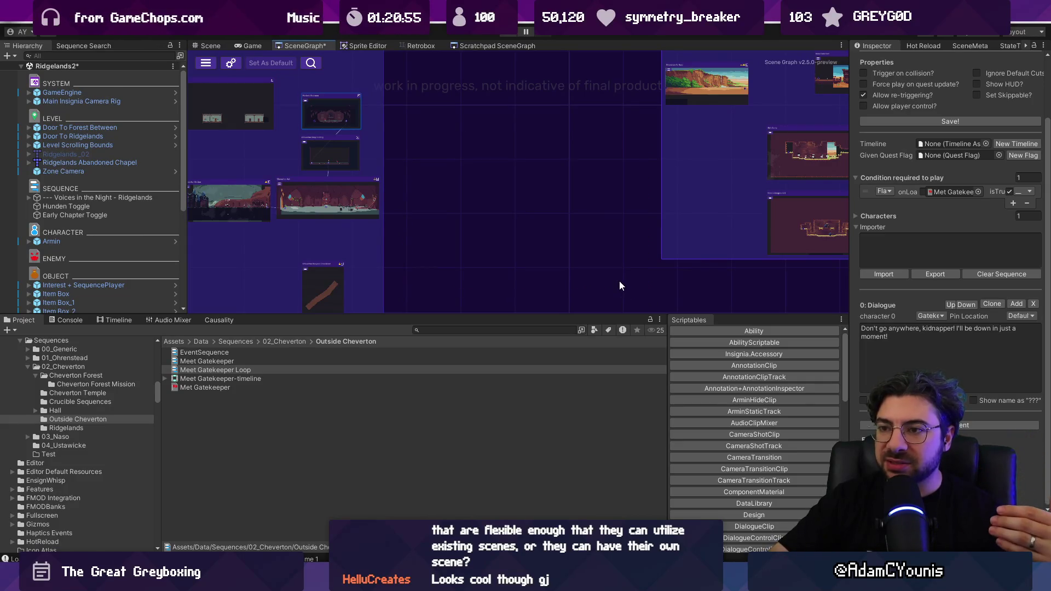
scroll(619, 281, down, 5)
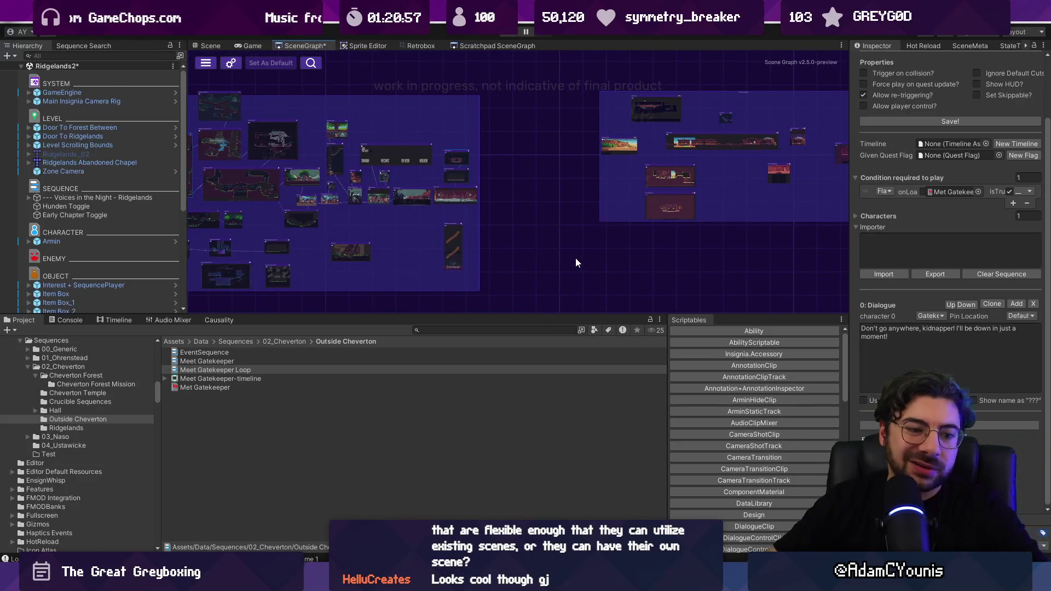